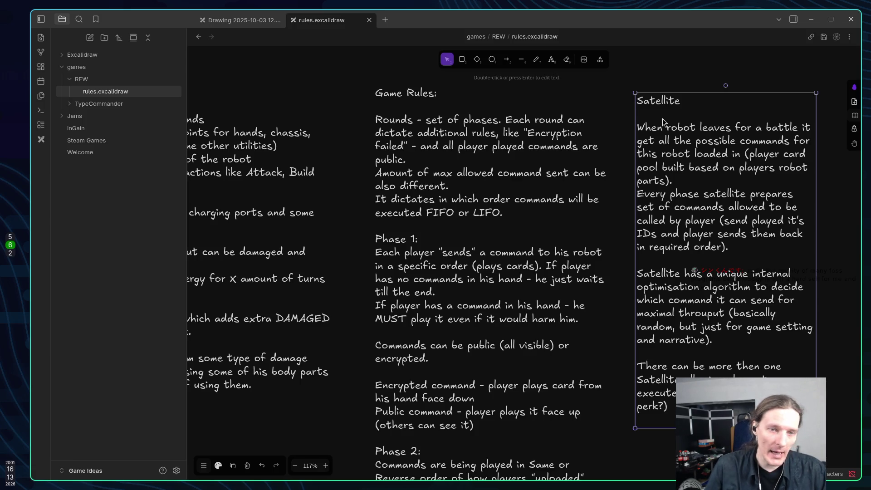
# Hide the file list and pan the canvas to show the full Robot Rules column
pyautogui.click(41, 19)
pyautogui.moveTo(339, 164); pyautogui.dragTo(412, 167)
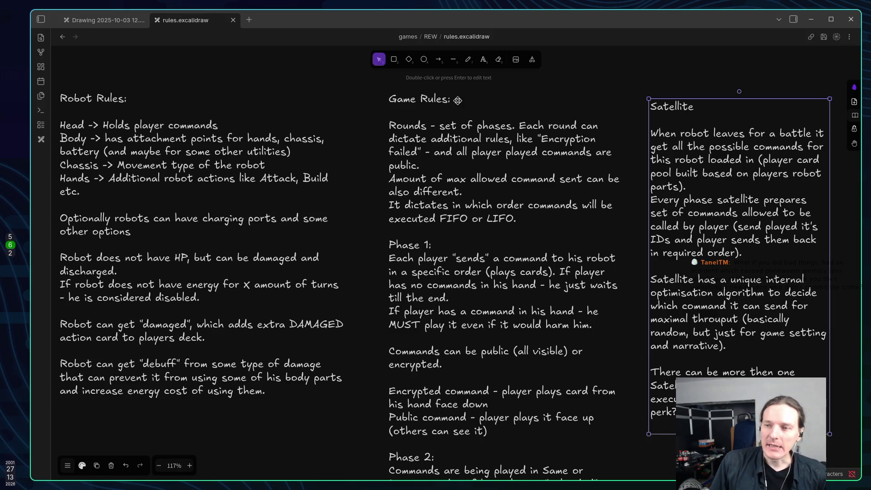
# Nudge the Satellite notes block a few pixels higher and deselect it
pyautogui.moveTo(673, 108); pyautogui.dragTo(673, 105)
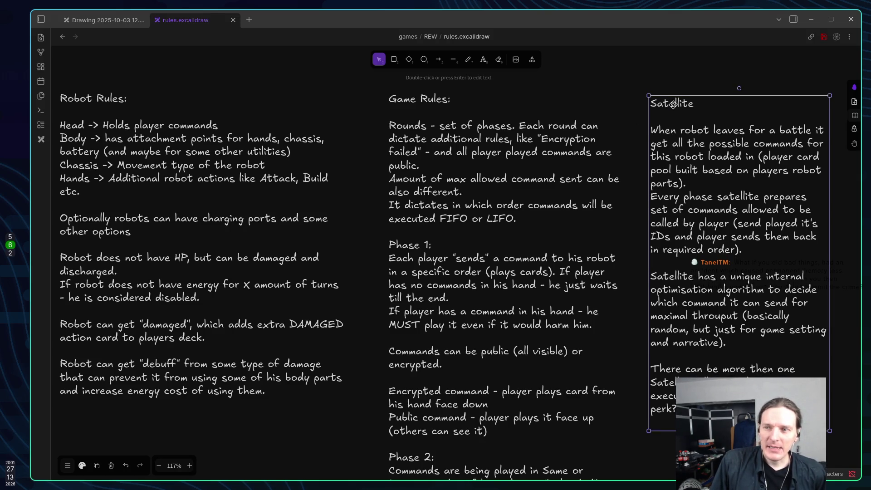
pyautogui.click(635, 72)
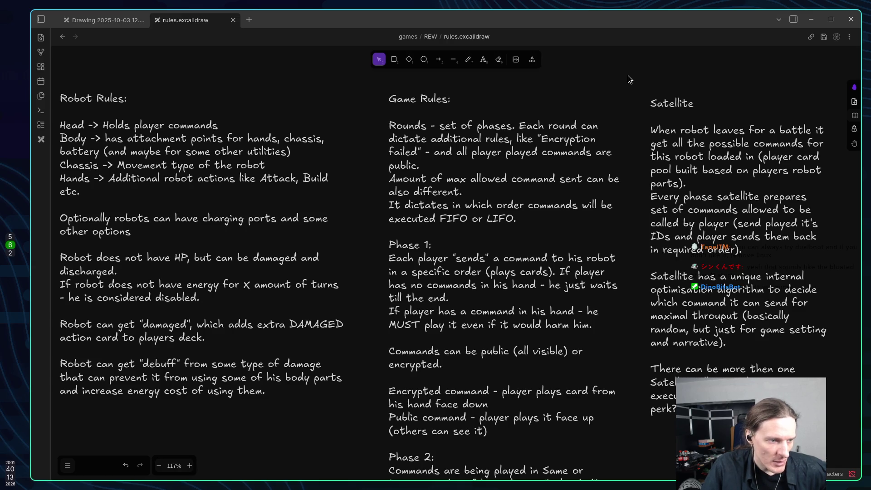
# Switch from Obsidian to the browser's Twitch Stream Manager tab
pyautogui.hotkey('alt', 'Tab')
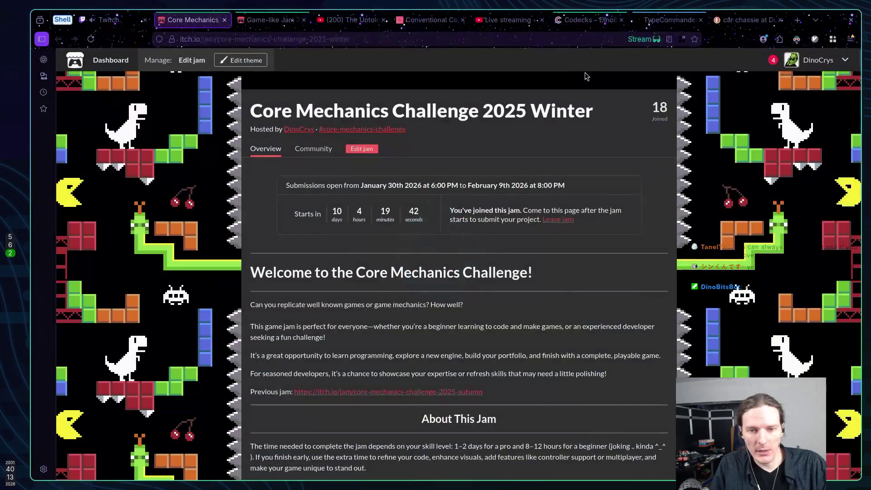
pyautogui.click(111, 20)
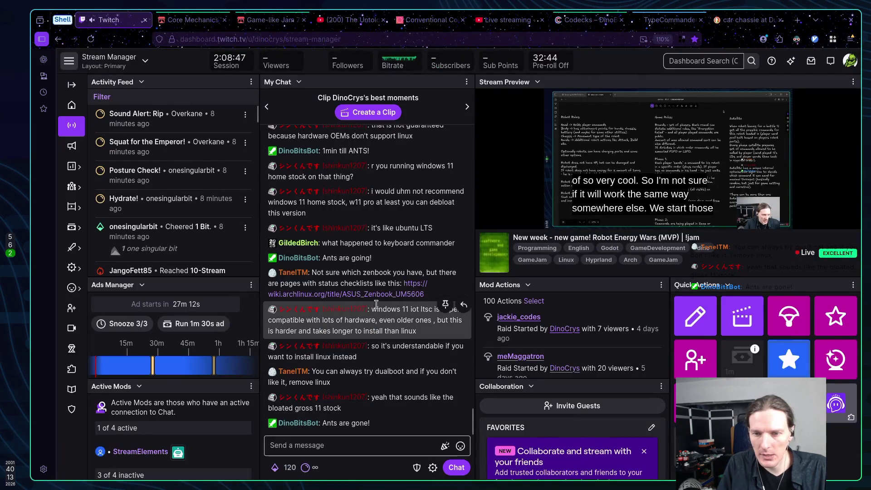
pyautogui.middleClick(386, 294)
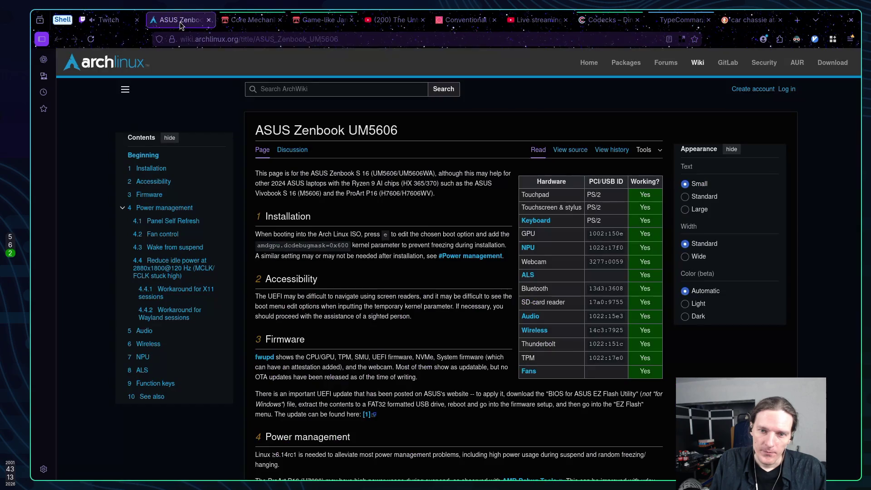
pyautogui.click(179, 21)
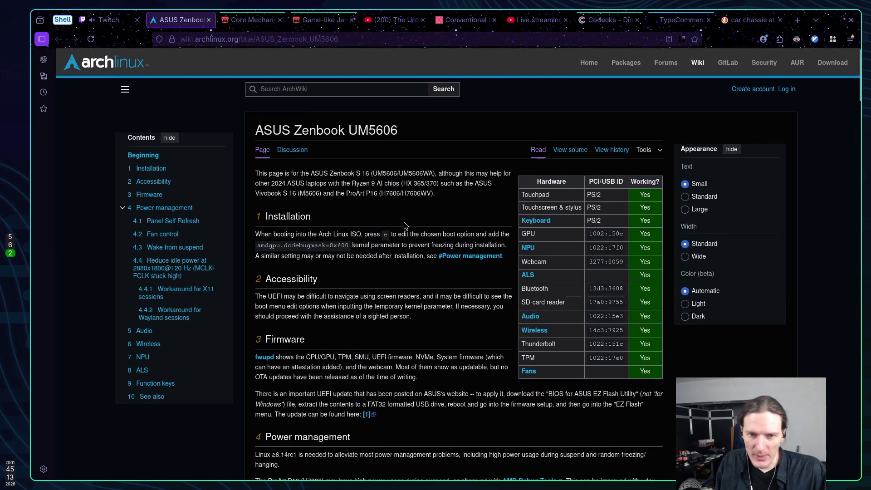
# Read through the ASUS Zenbook UM5606 ArchWiki page, then close its tab
pyautogui.scroll(-8, 407, 223)
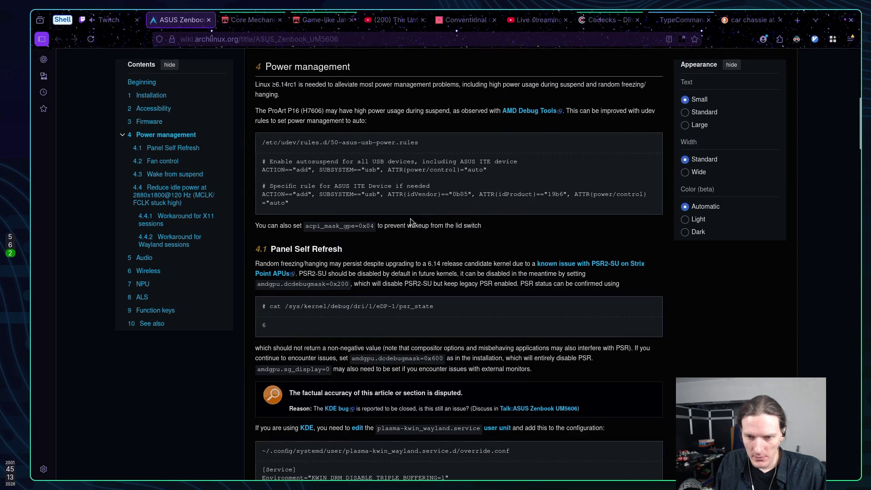
pyautogui.scroll(-10, 410, 219)
pyautogui.scroll(5, 405, 219)
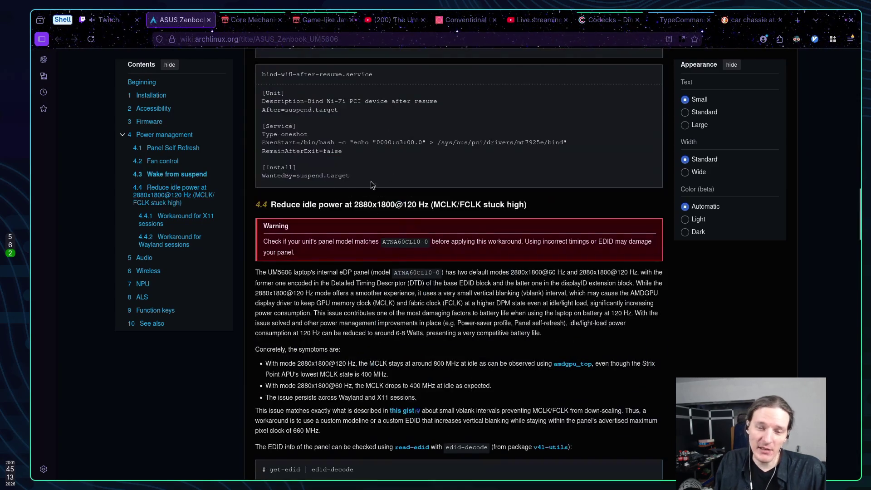
pyautogui.scroll(13, 344, 228)
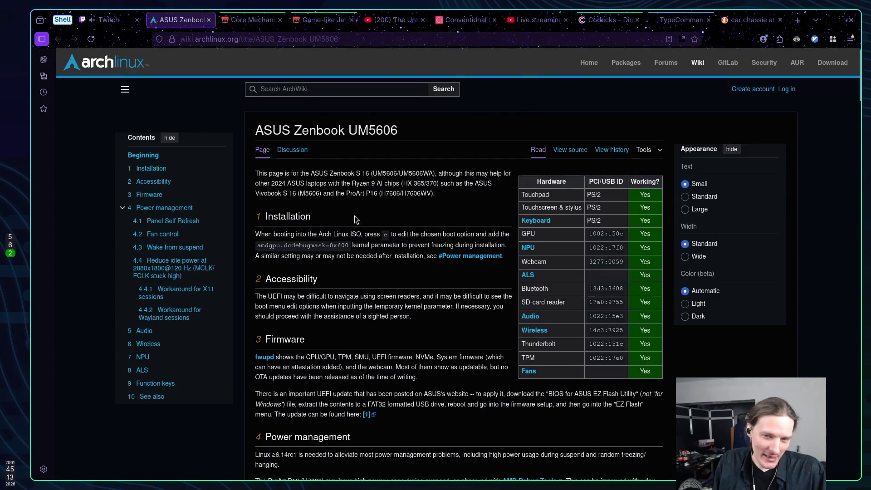
pyautogui.scroll(-7, 352, 218)
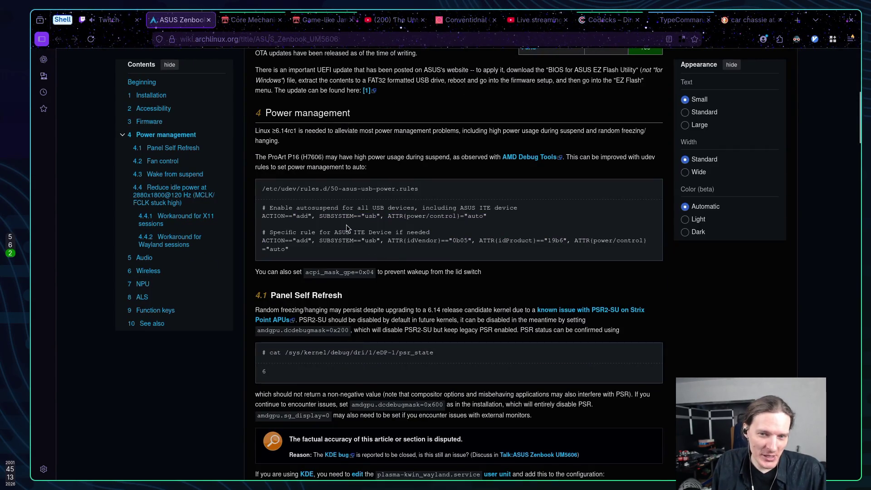
pyautogui.scroll(-20, 363, 221)
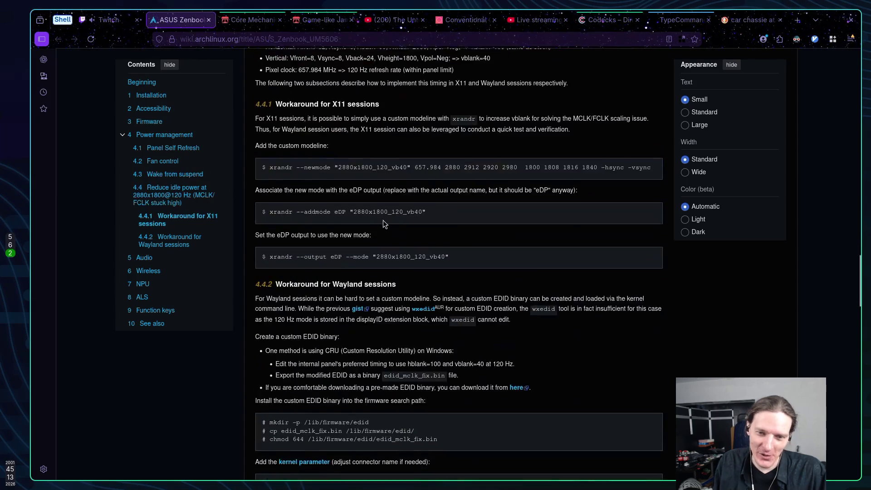
pyautogui.scroll(-15, 391, 219)
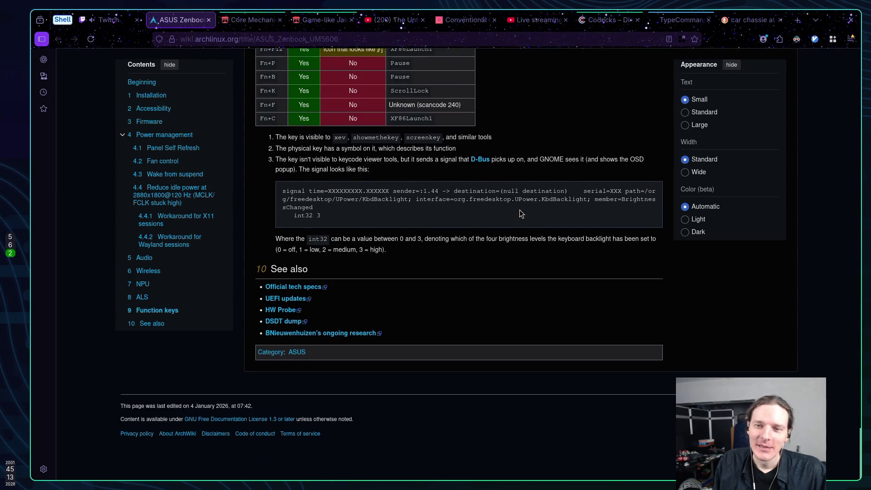
pyautogui.scroll(10, 519, 209)
pyautogui.scroll(20, 510, 201)
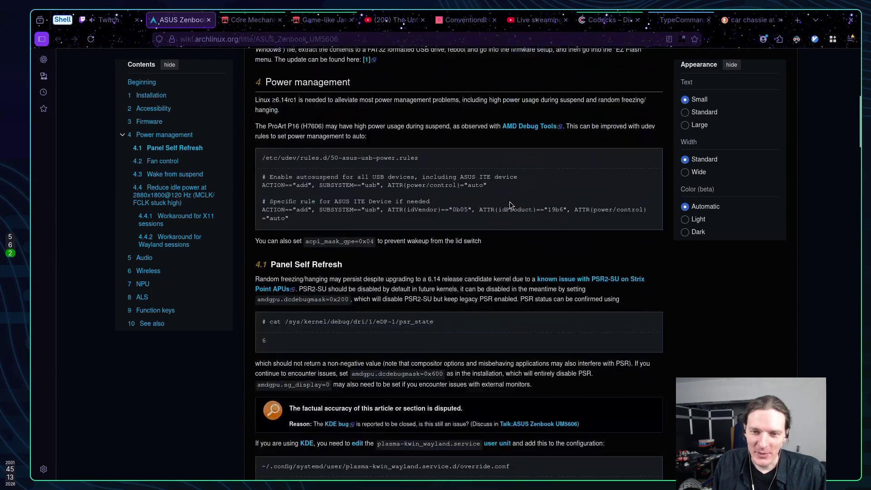
pyautogui.scroll(2, 482, 203)
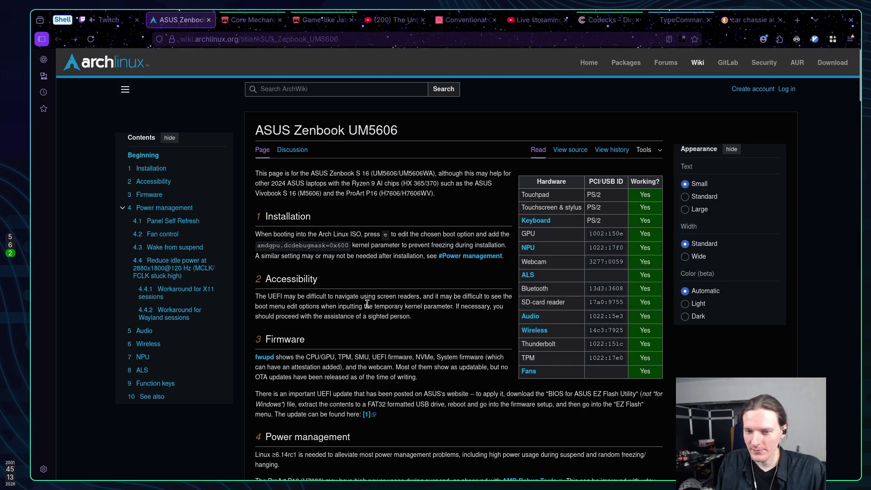
pyautogui.scroll(-6, 341, 305)
pyautogui.scroll(6, 436, 305)
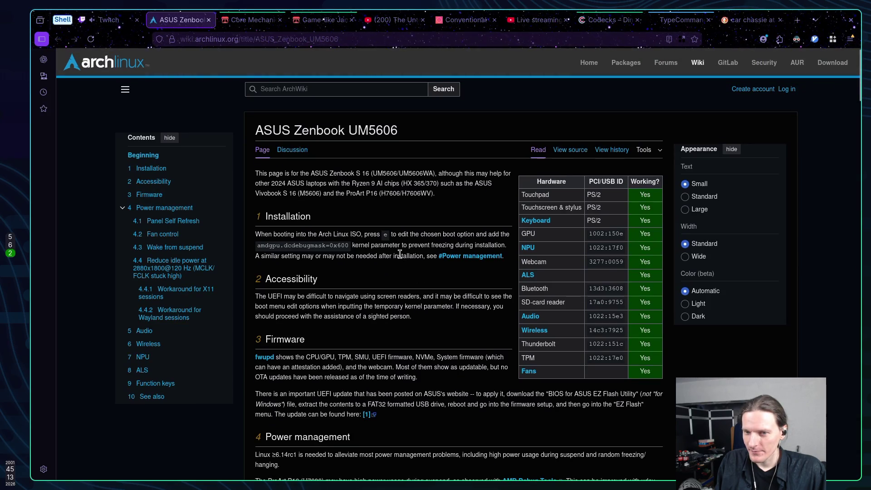
pyautogui.middleClick(175, 21)
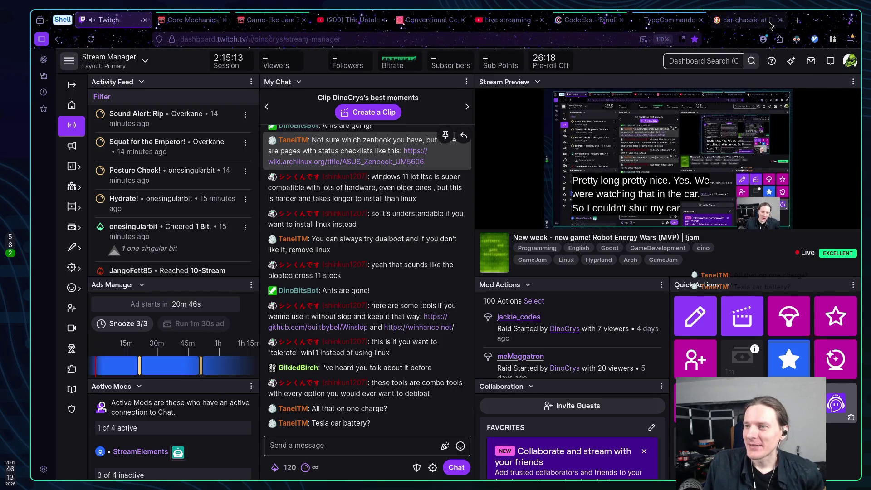
pyautogui.moveTo(722, 32)
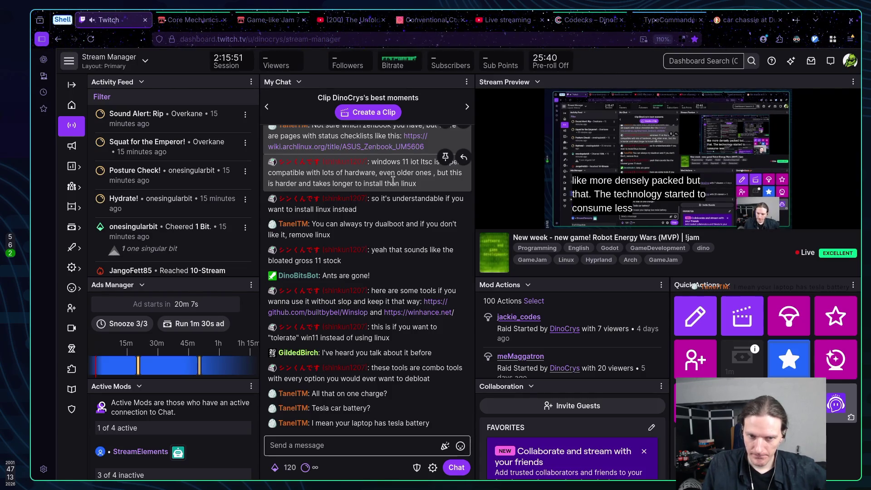
pyautogui.click(185, 22)
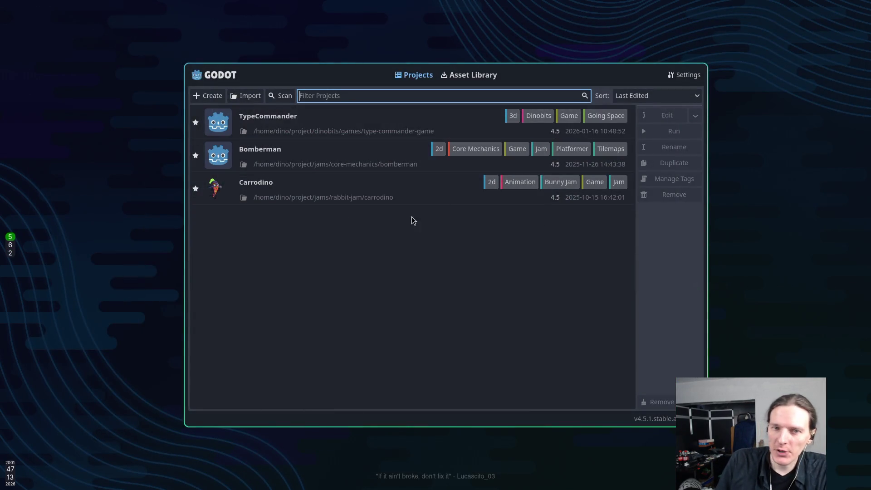
# Start a new project from the Godot Project Manager with + Create
pyautogui.click(207, 97)
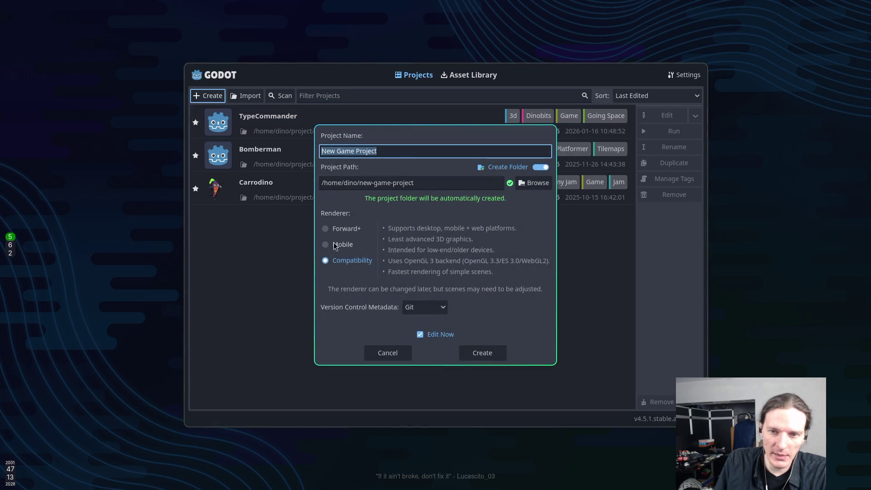
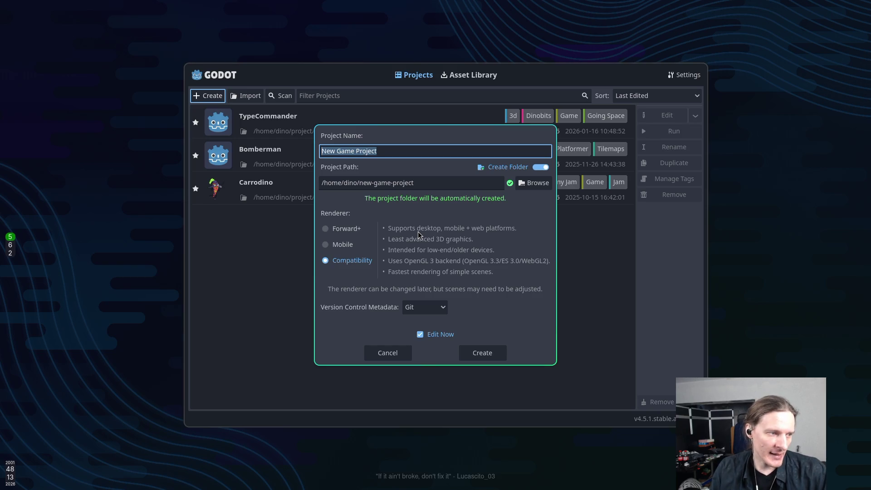
# Replace the default project name with 'Robot Energy Wars' and browse for a different location
pyautogui.press('BackSpace')
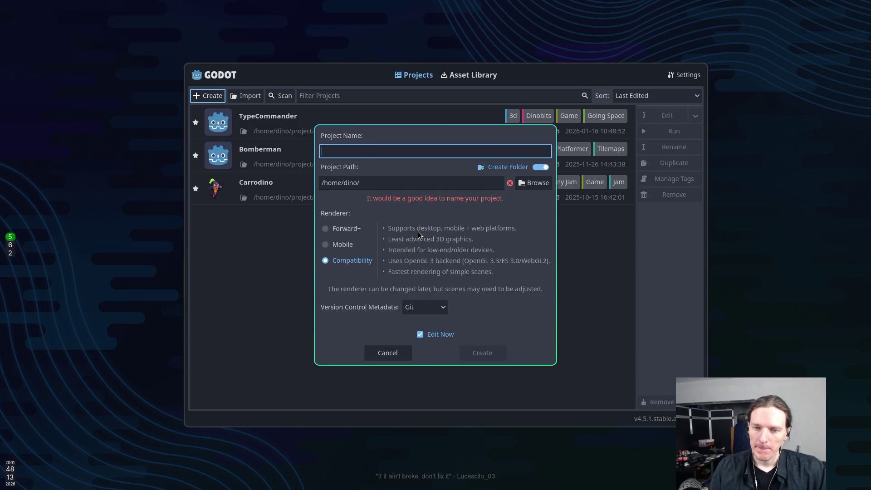
pyautogui.write('R')
pyautogui.write('obot ')
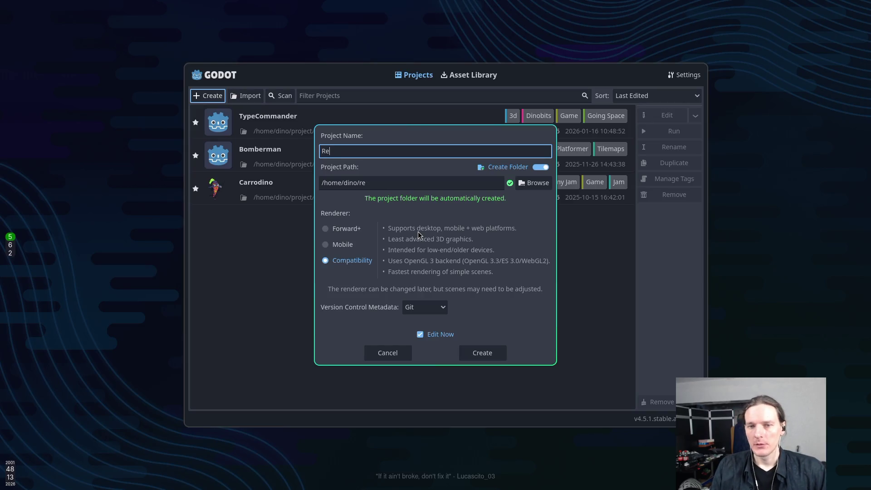
pyautogui.write('E')
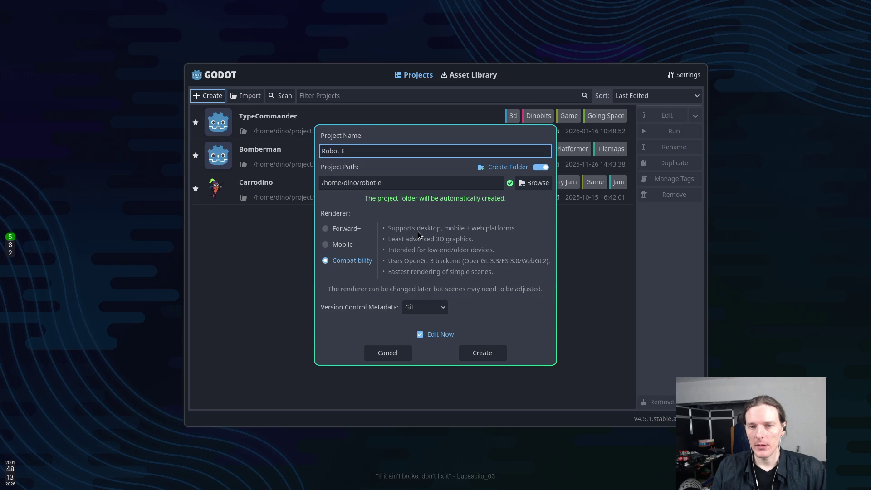
pyautogui.write('nergy Wars')
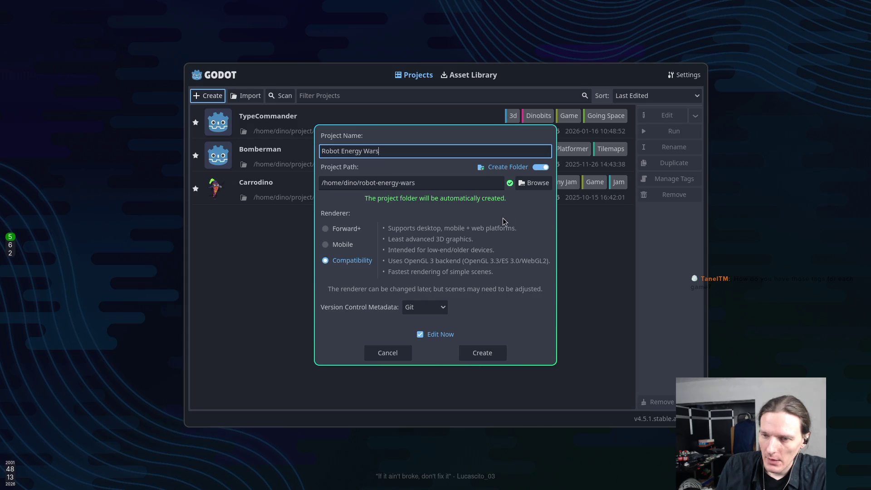
pyautogui.click(531, 186)
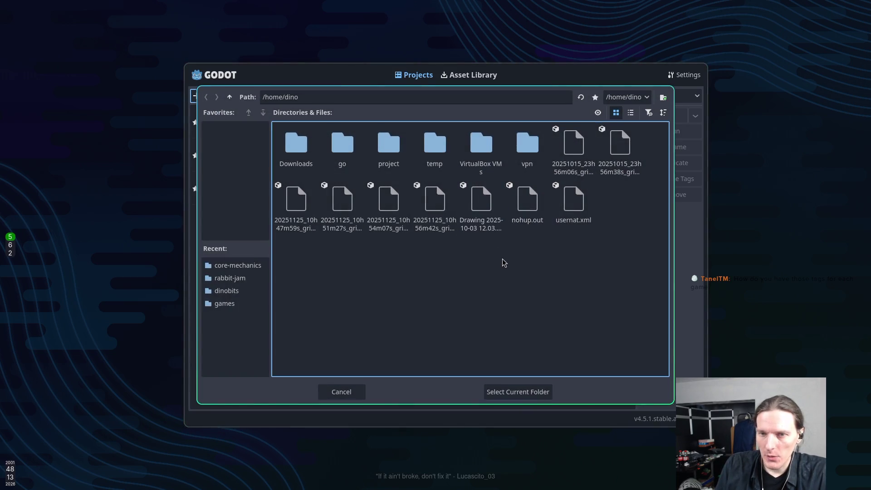
# Pick project/dinobits/games as the location, giving /home/dino/project/dinobits/games/robot-energy-wars
pyautogui.doubleClick(386, 152)
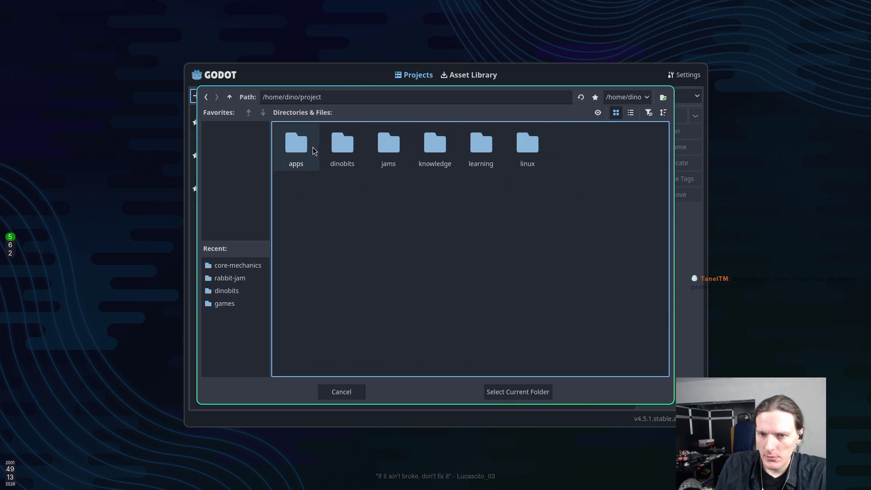
pyautogui.click(354, 151)
pyautogui.doubleClick(353, 151)
pyautogui.doubleClick(309, 148)
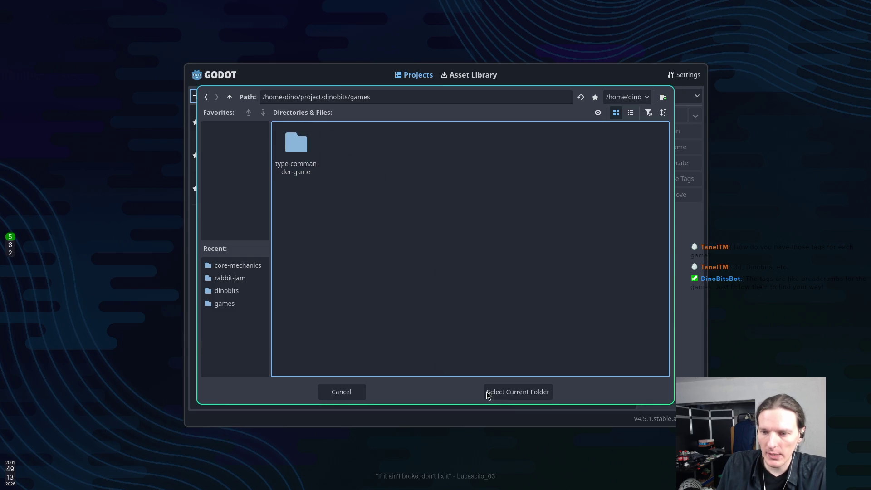
pyautogui.click(517, 395)
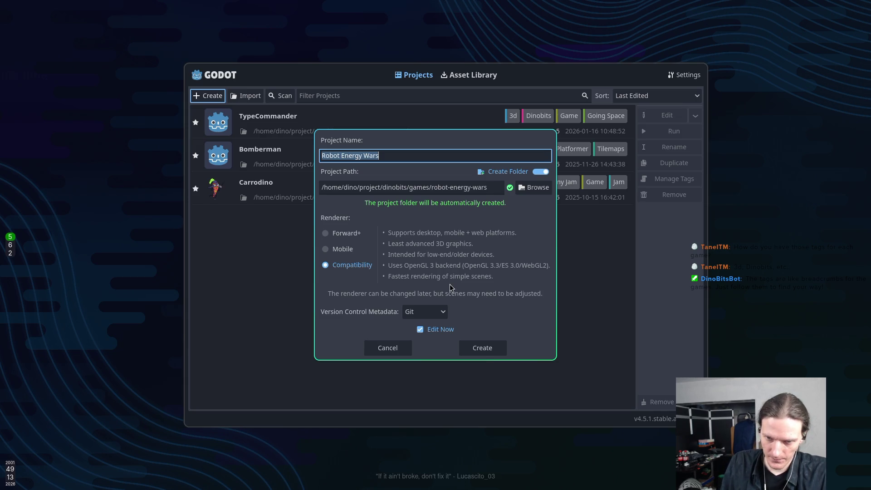
# Choose the Compatibility renderer, keep Git as version control metadata, and create the project
pyautogui.click(346, 234)
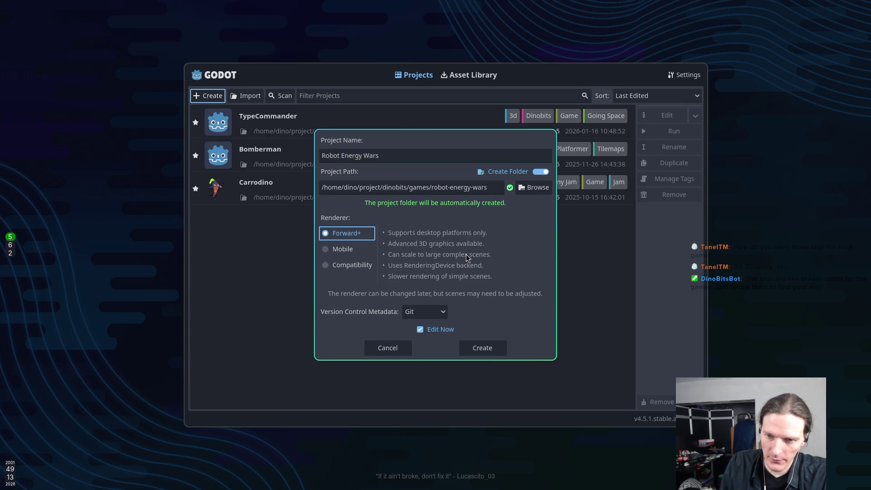
pyautogui.click(337, 268)
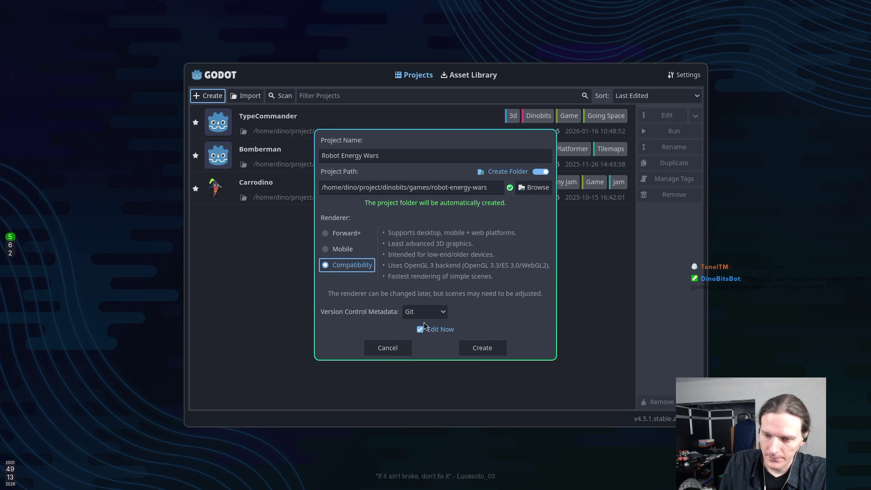
pyautogui.click(435, 312)
pyautogui.click(487, 309)
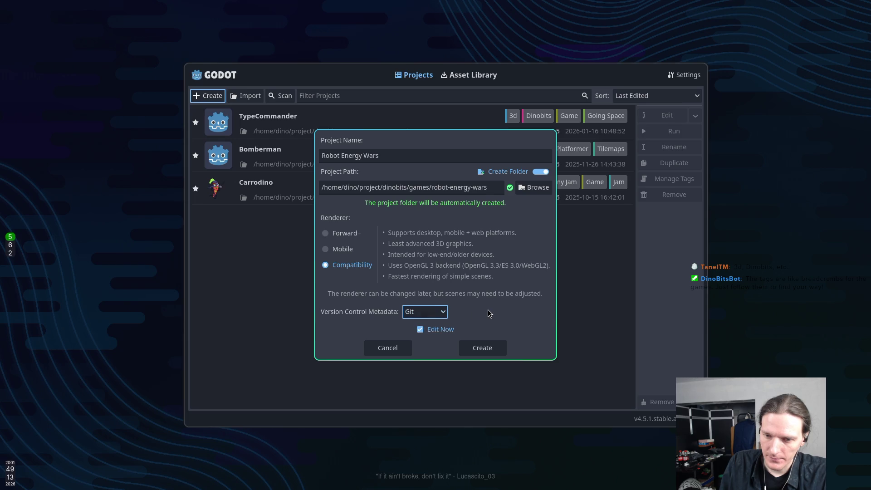
pyautogui.click(494, 351)
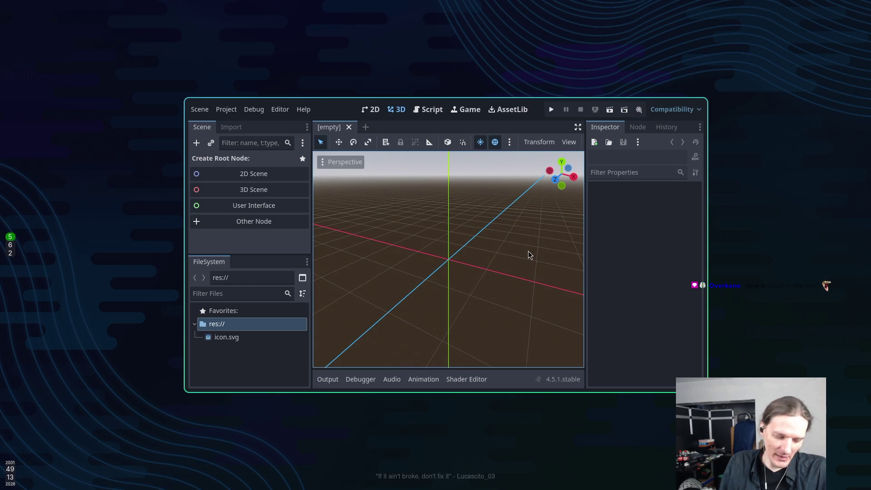
# Maximize the editor window, then use Project > Quit to Project List
pyautogui.press('super+Up')
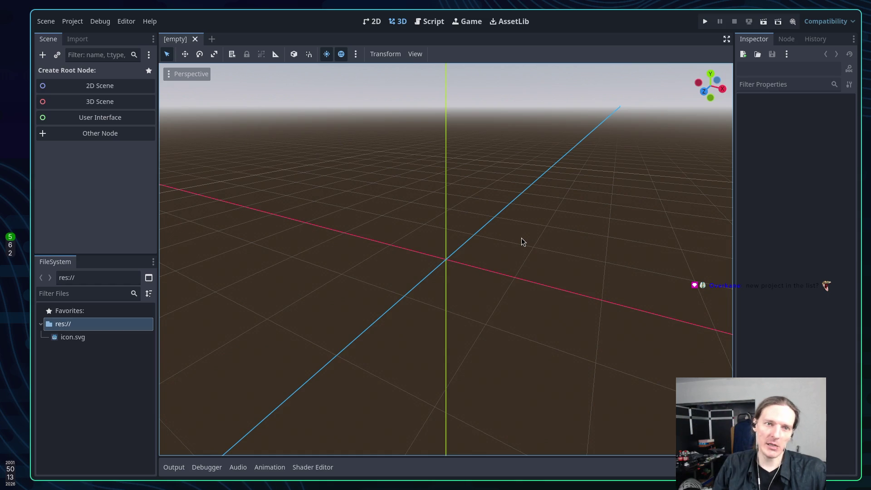
pyautogui.click(73, 23)
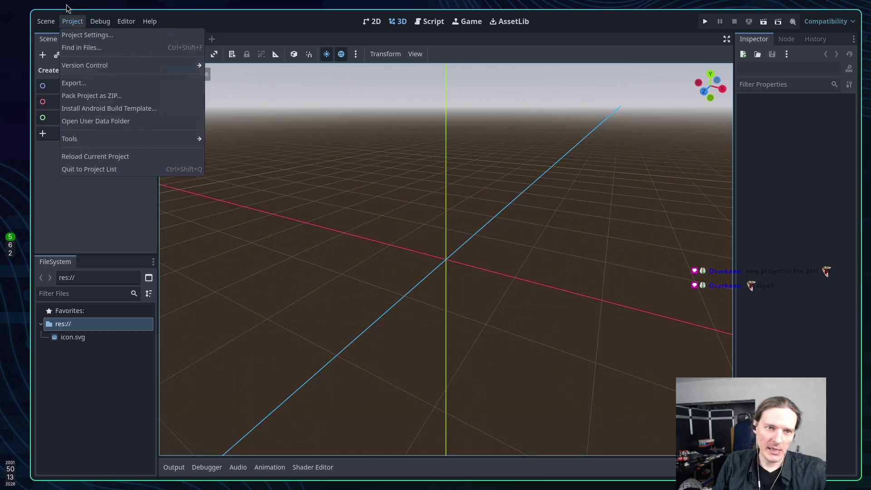
pyautogui.click(97, 173)
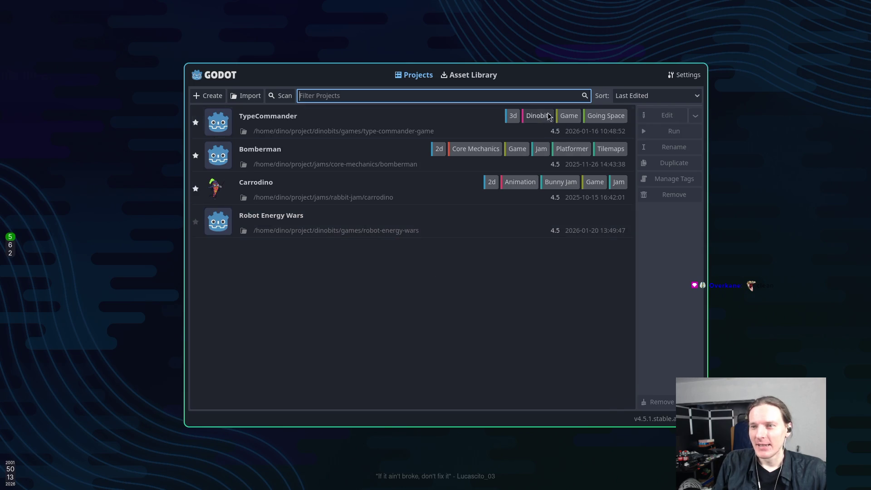
# Select Robot Energy Wars, star it as a favourite, and open Manage Tags
pyautogui.click(475, 228)
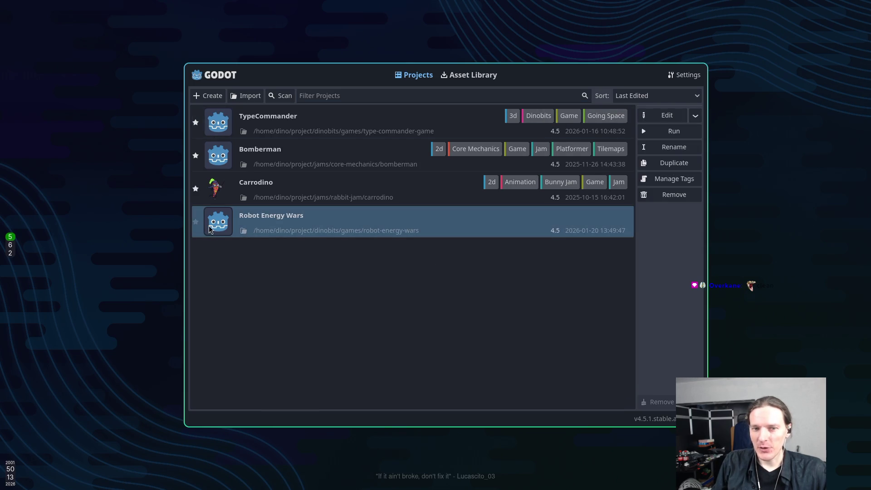
pyautogui.click(196, 221)
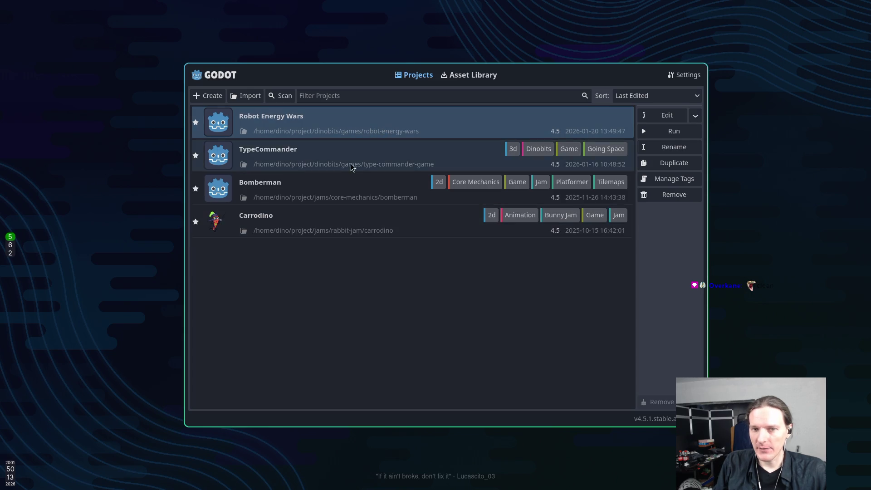
pyautogui.click(673, 180)
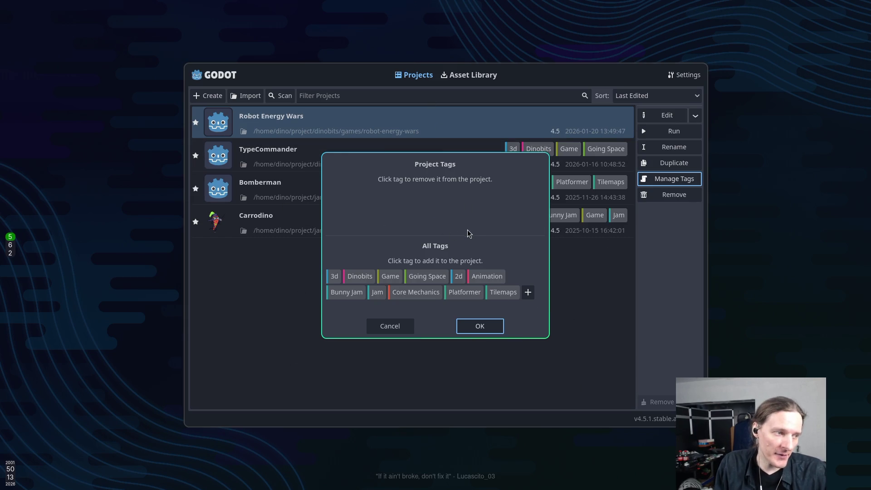
# Add the 3d, Dinobits and Game tags to the project, then start a new tag
pyautogui.click(334, 278)
pyautogui.click(367, 277)
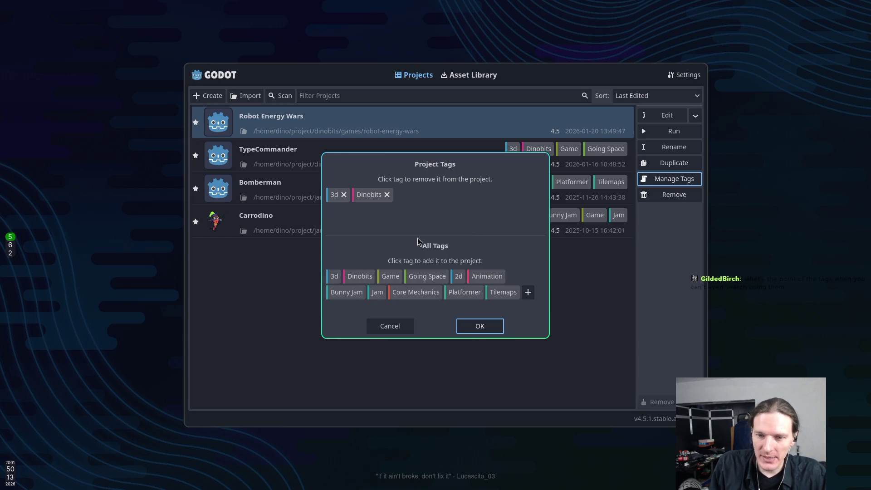
pyautogui.click(392, 277)
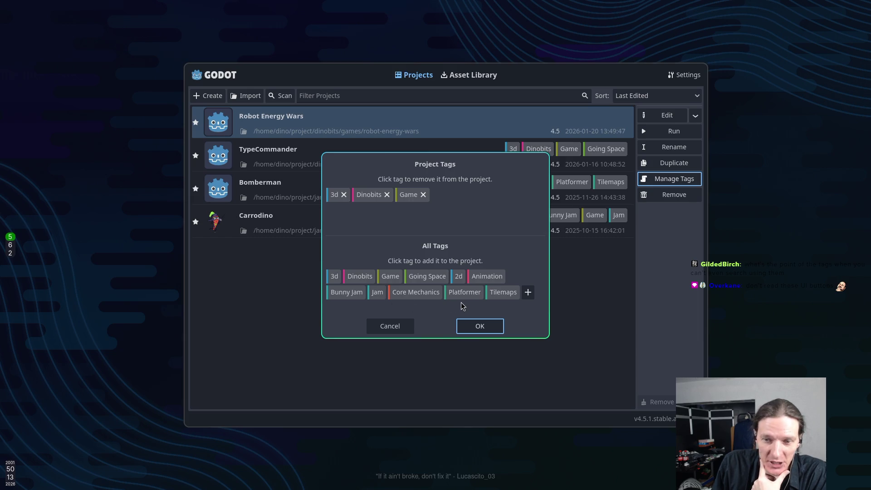
pyautogui.click(528, 293)
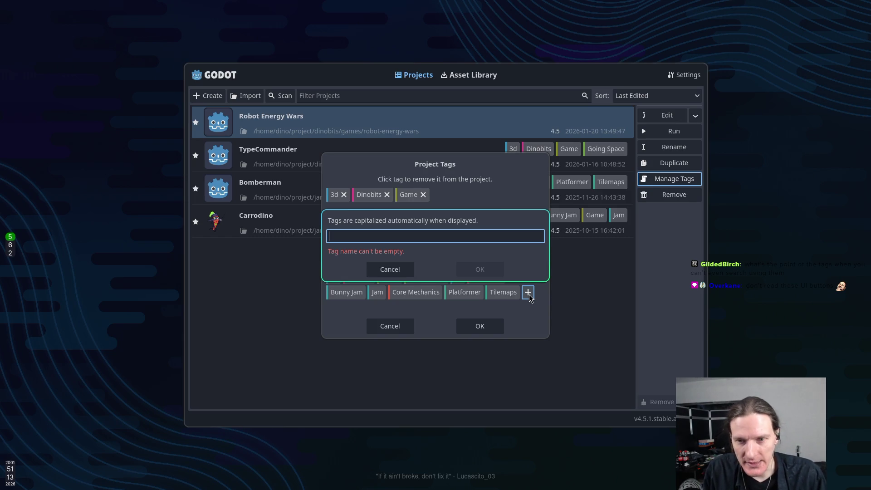
# Create a new turn_based tag and save the project's tags: 3d, Dinobits, Game, turn_based
pyautogui.write('Turn base')
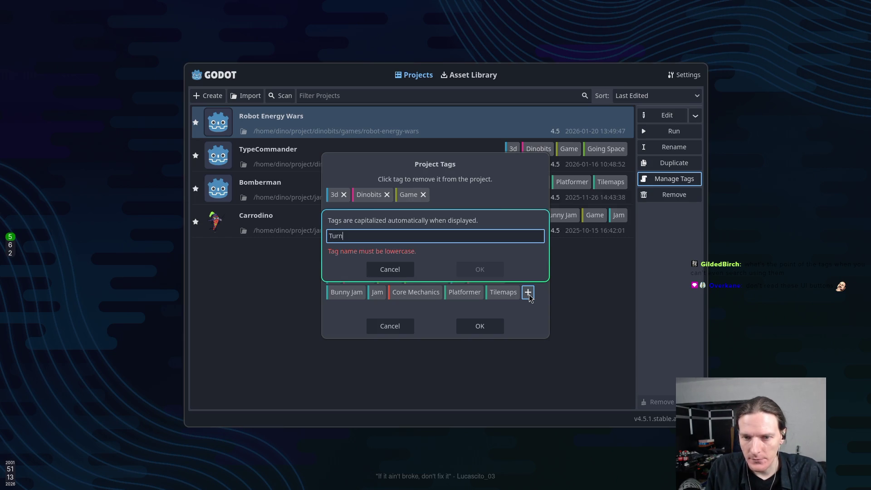
pyautogui.write('d')
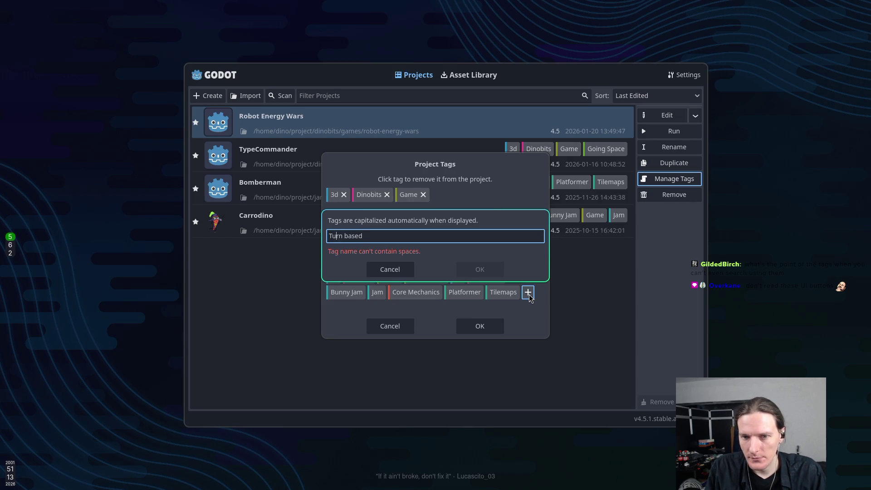
pyautogui.press('BackSpace')
pyautogui.write('t')
pyautogui.press('BackSpace')
pyautogui.write('-')
pyautogui.press('BackSpace')
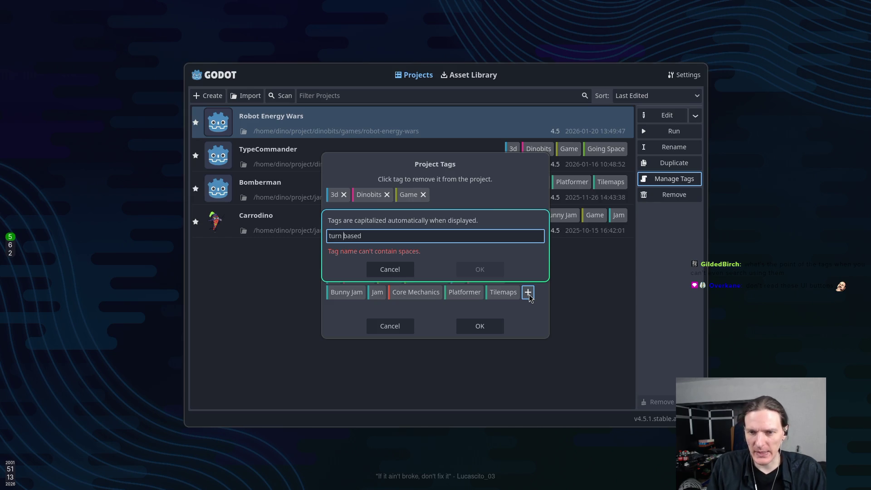
pyautogui.press('BackSpace')
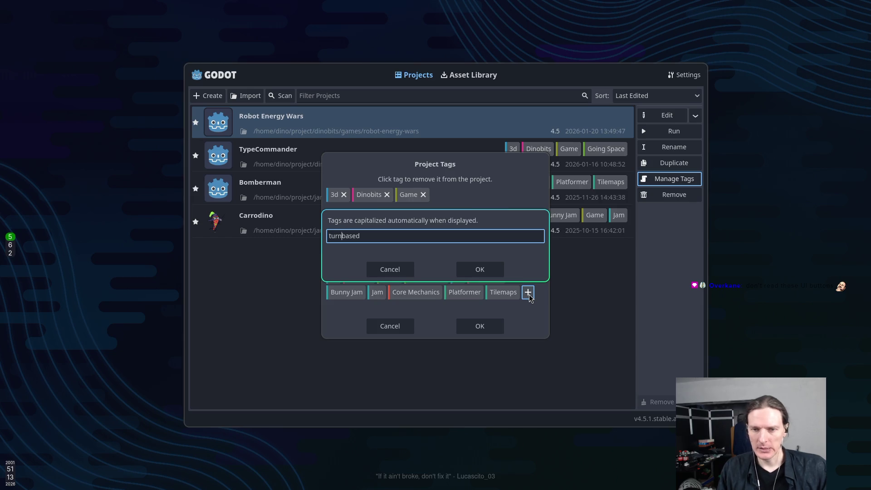
pyautogui.press('BackSpace')
pyautogui.press('BackSpace')
pyautogui.write('_')
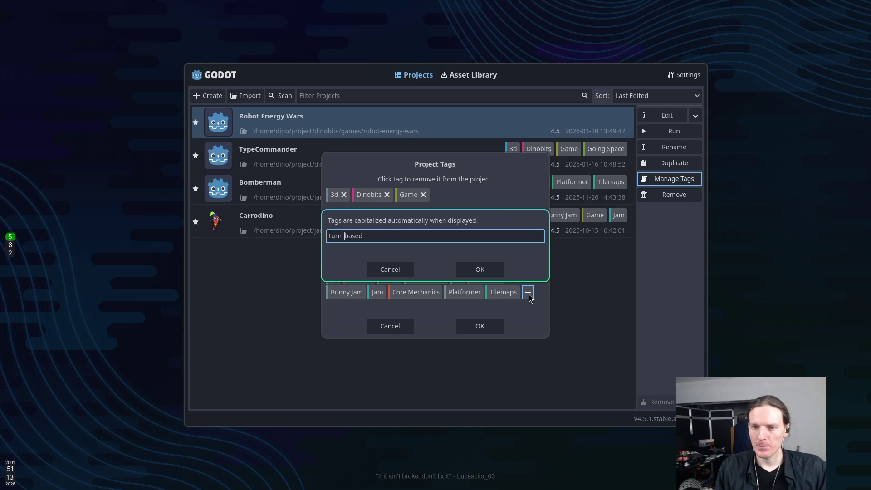
pyautogui.click(485, 271)
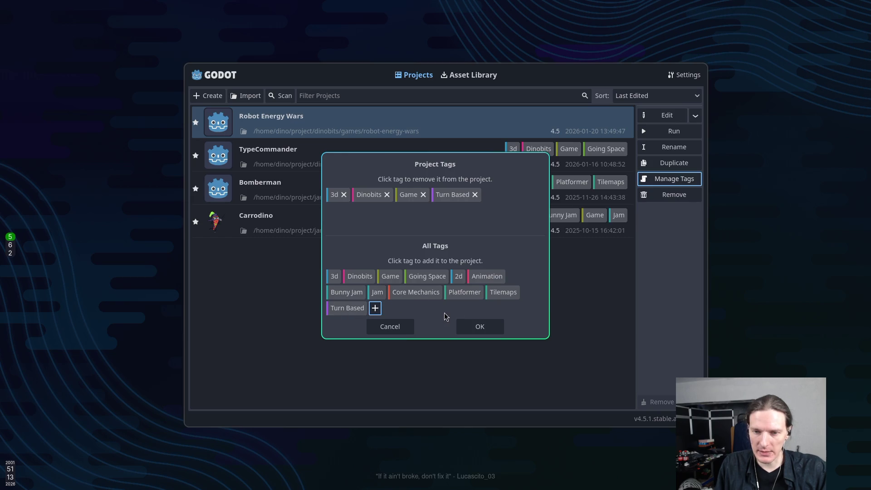
pyautogui.click(482, 330)
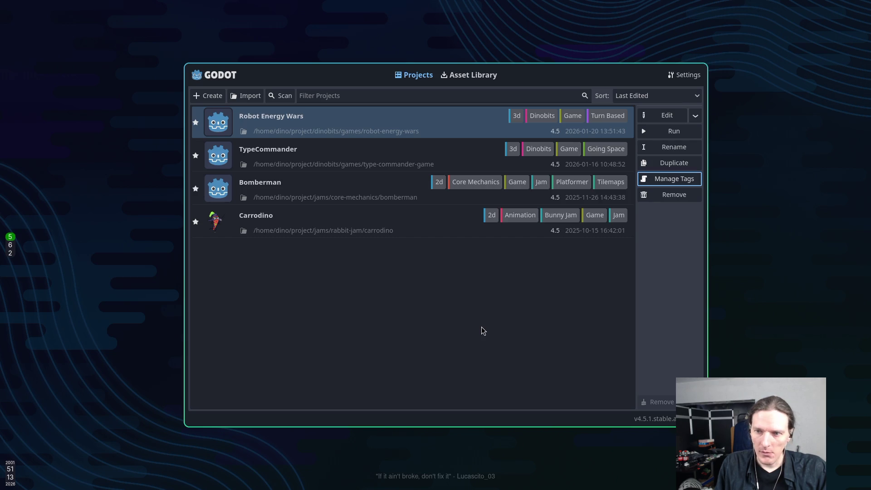
pyautogui.click(522, 215)
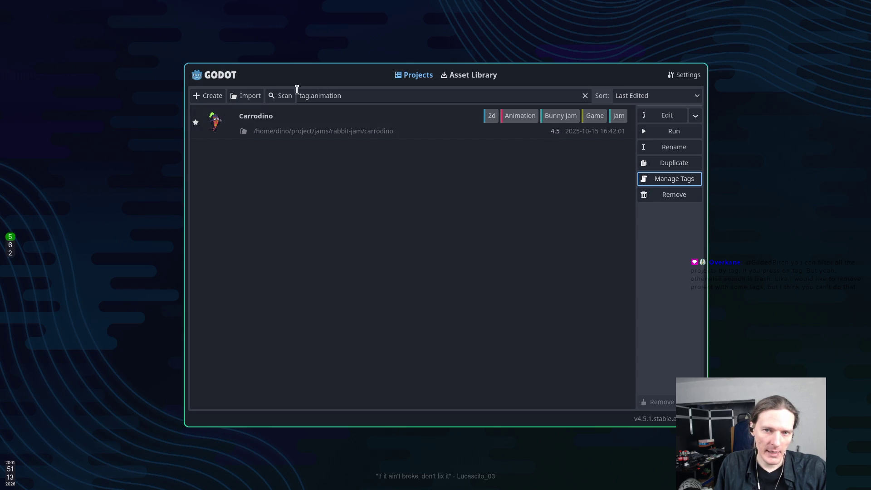
pyautogui.tripleClick(366, 96)
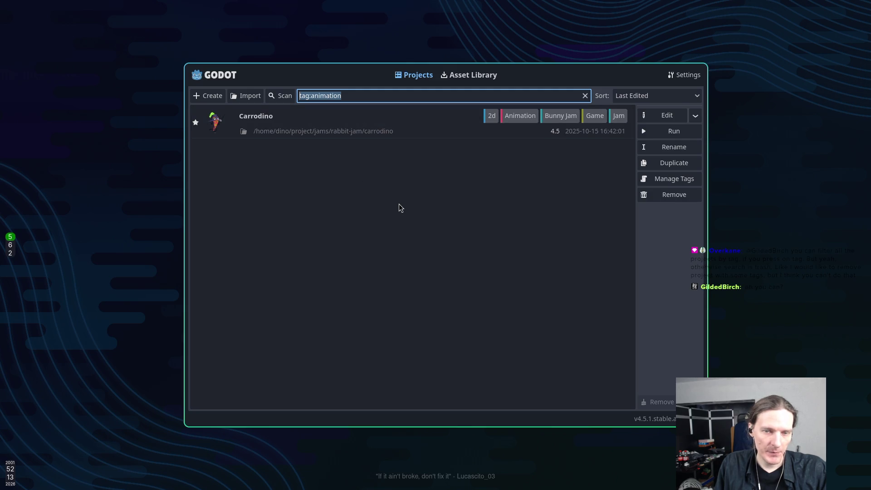
pyautogui.press('BackSpace')
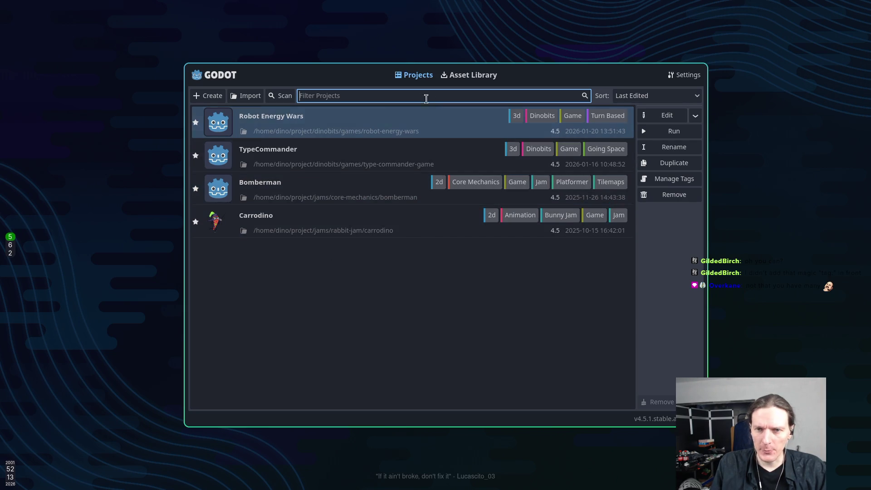
pyautogui.click(533, 218)
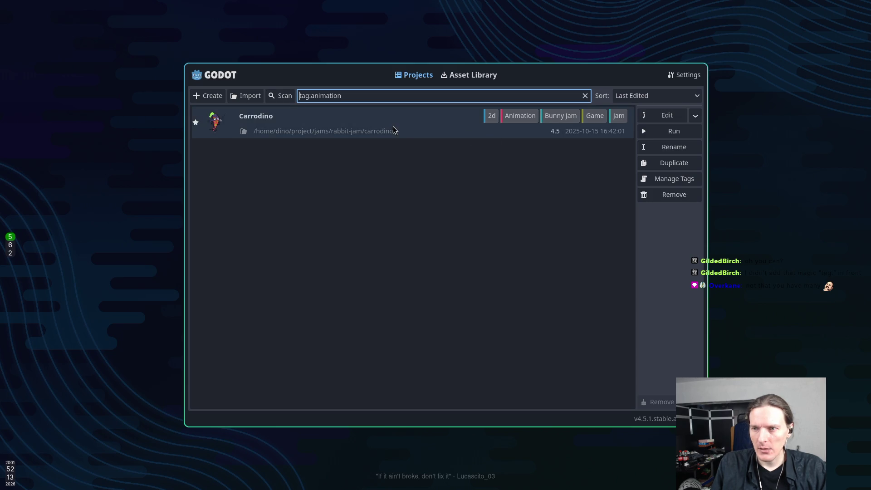
pyautogui.click(392, 127)
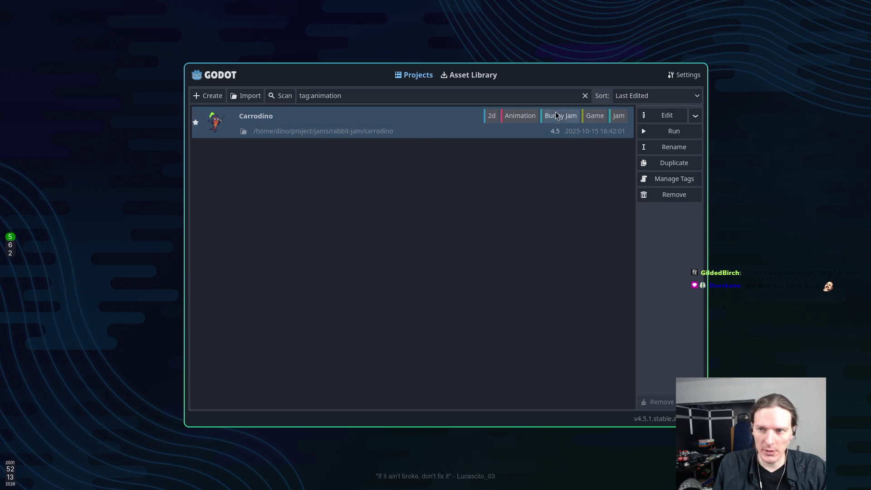
pyautogui.click(585, 96)
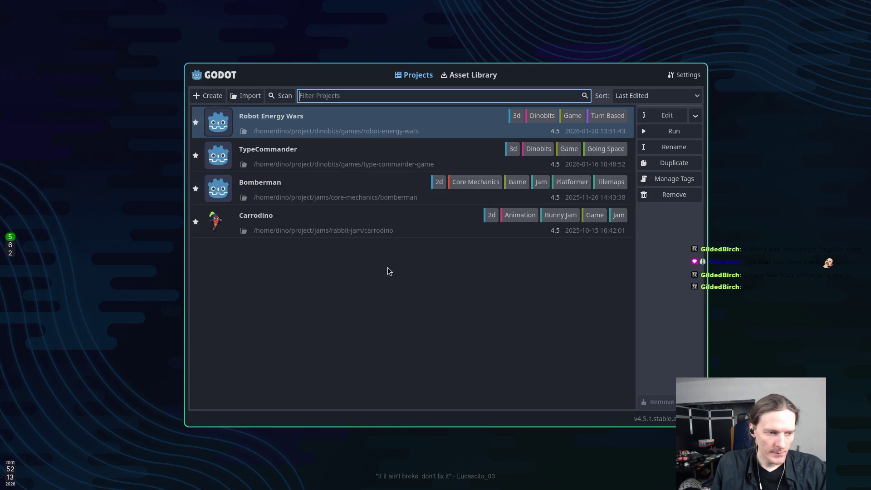
pyautogui.click(350, 223)
pyautogui.keyDown('ctrl'); pyautogui.click(347, 183); pyautogui.keyUp('ctrl')
pyautogui.keyDown('ctrl'); pyautogui.click(348, 169); pyautogui.keyUp('ctrl')
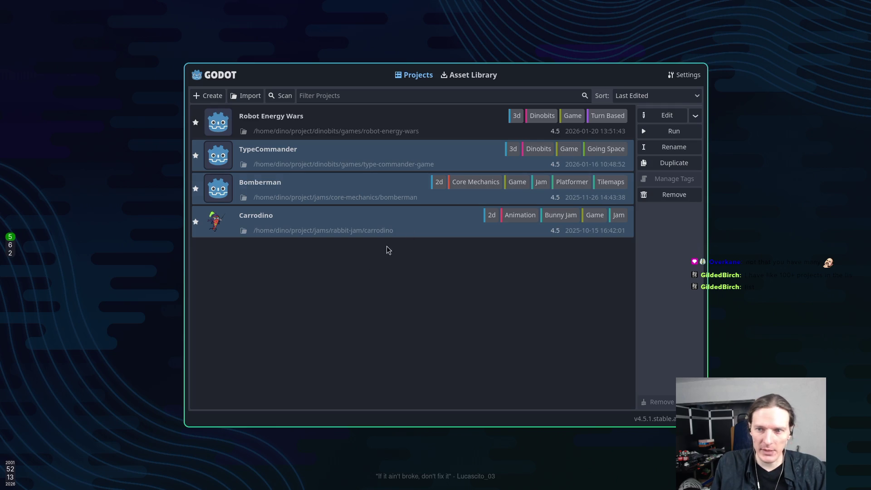
pyautogui.click(512, 182)
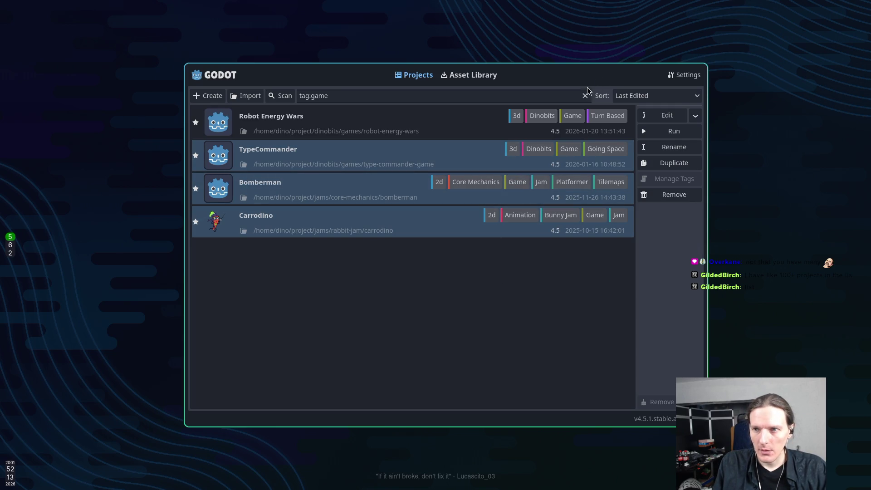
pyautogui.click(585, 95)
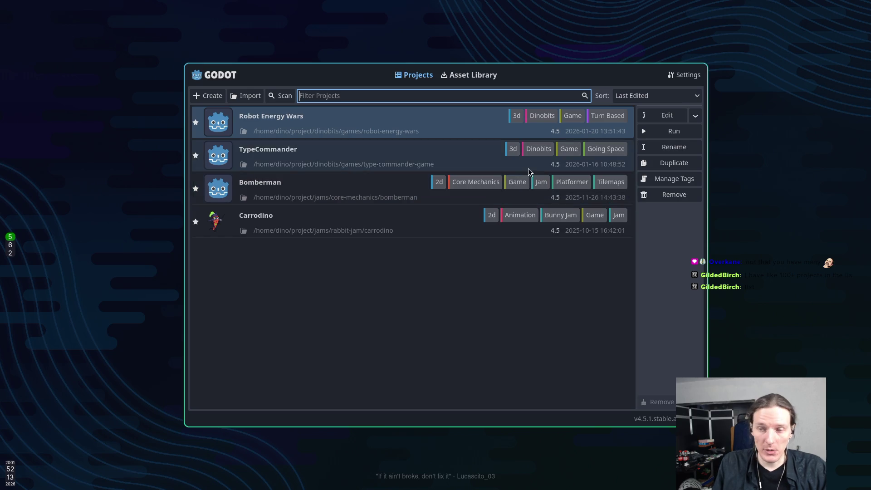
pyautogui.click(540, 148)
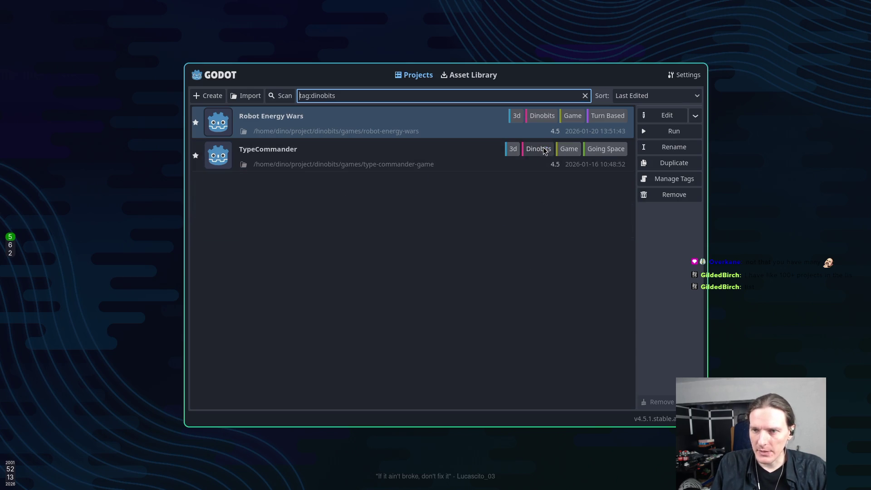
pyautogui.click(346, 161)
pyautogui.click(362, 133)
pyautogui.click(373, 169)
pyautogui.click(362, 132)
pyautogui.keyDown('ctrl'); pyautogui.click(354, 152); pyautogui.keyUp('ctrl')
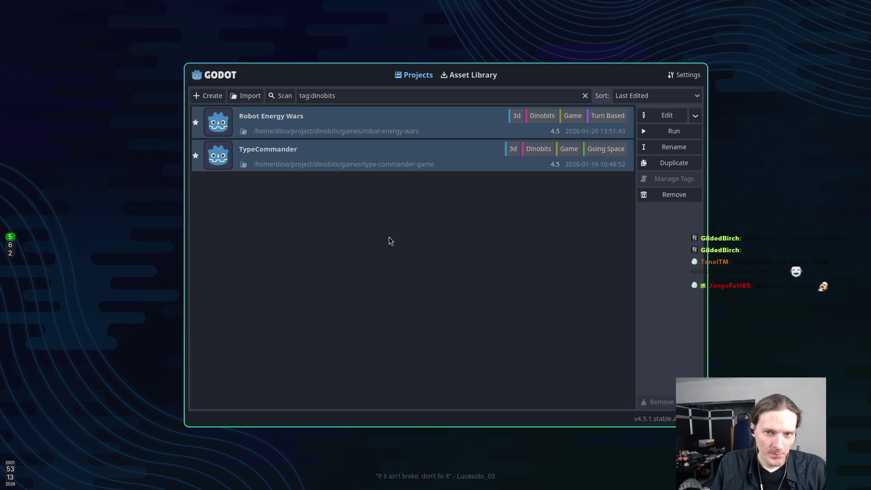
pyautogui.click(357, 95)
pyautogui.click(584, 95)
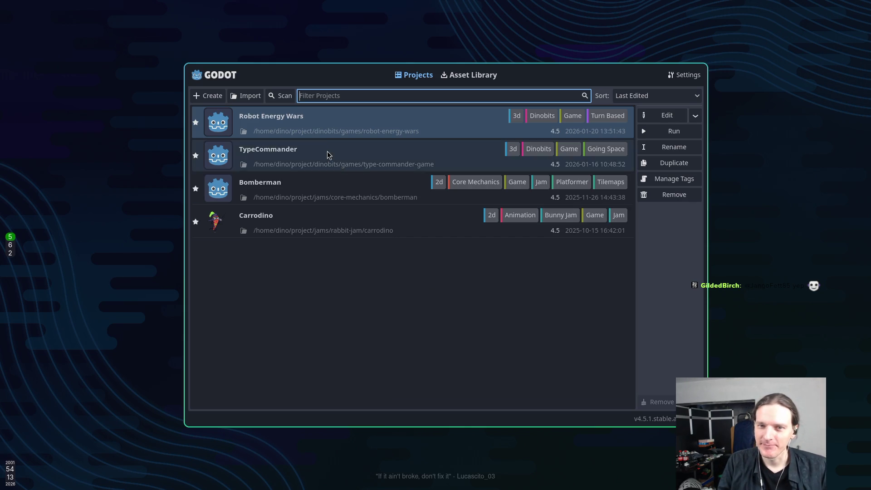
pyautogui.doubleClick(317, 124)
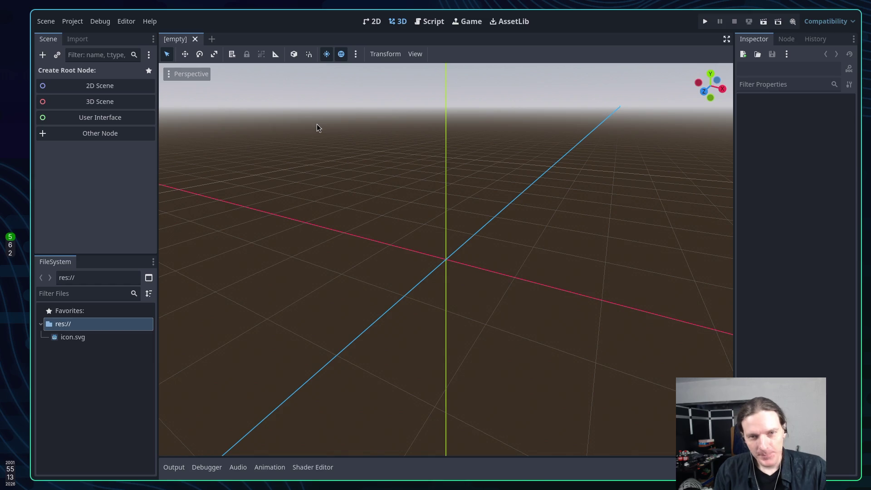
# Focus the empty 3D viewport in the Robot Energy Wars editor
pyautogui.click(316, 128)
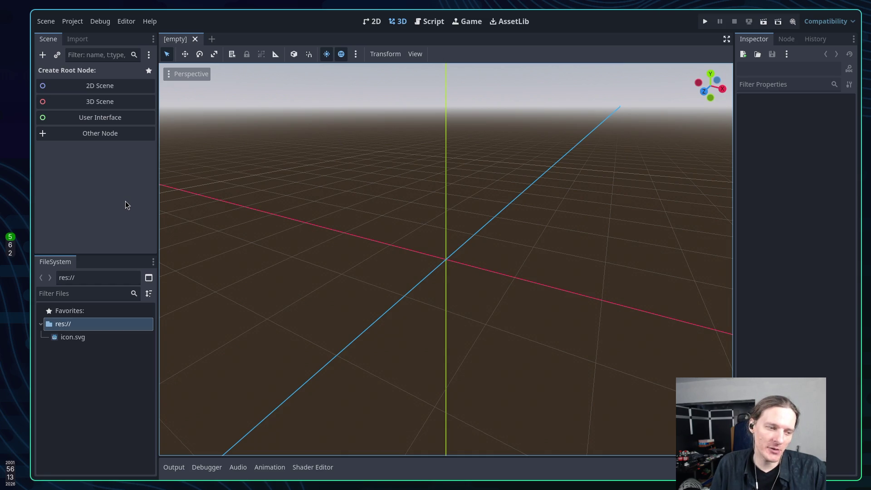
# Switch the editor to the saved 'Dino: All Left' layout from the Editor menu
pyautogui.rightClick(76, 326)
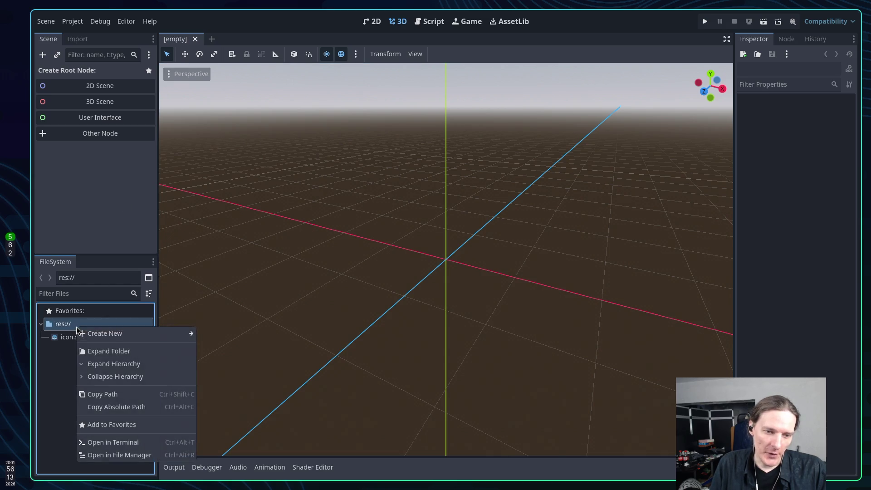
pyautogui.moveTo(118, 335)
pyautogui.press('Escape')
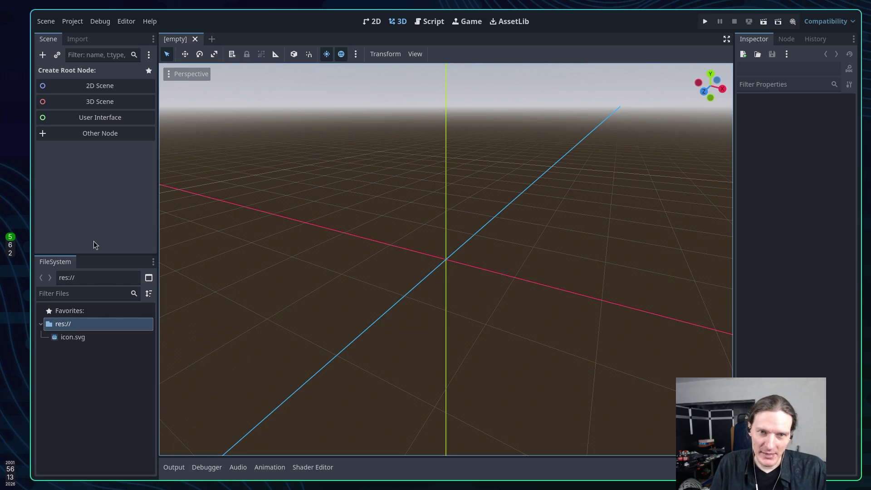
pyautogui.click(127, 21)
pyautogui.moveTo(194, 79)
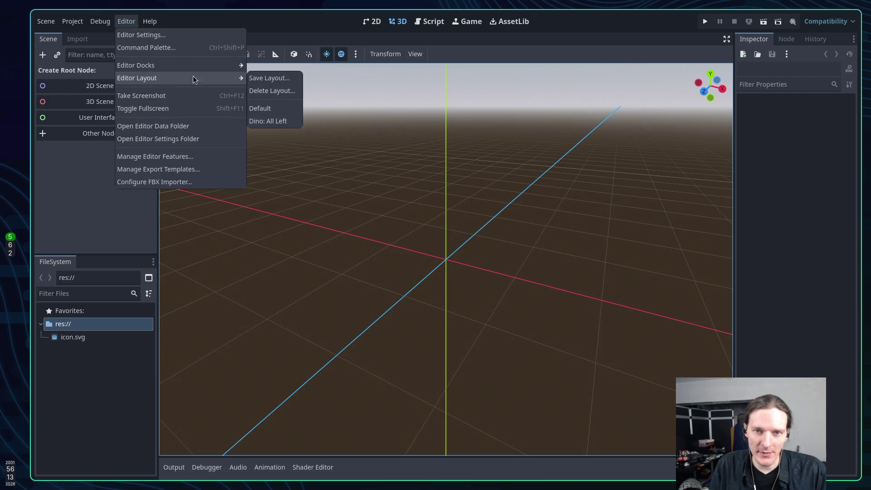
pyautogui.click(279, 121)
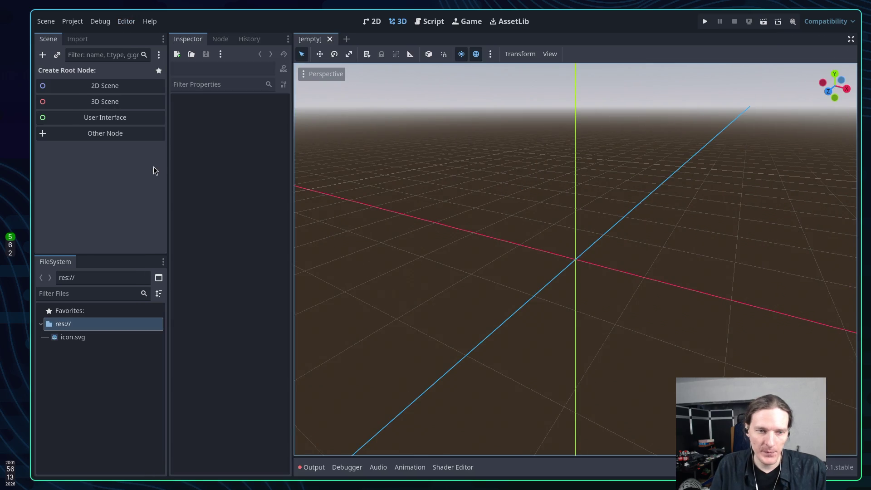
pyautogui.click(98, 411)
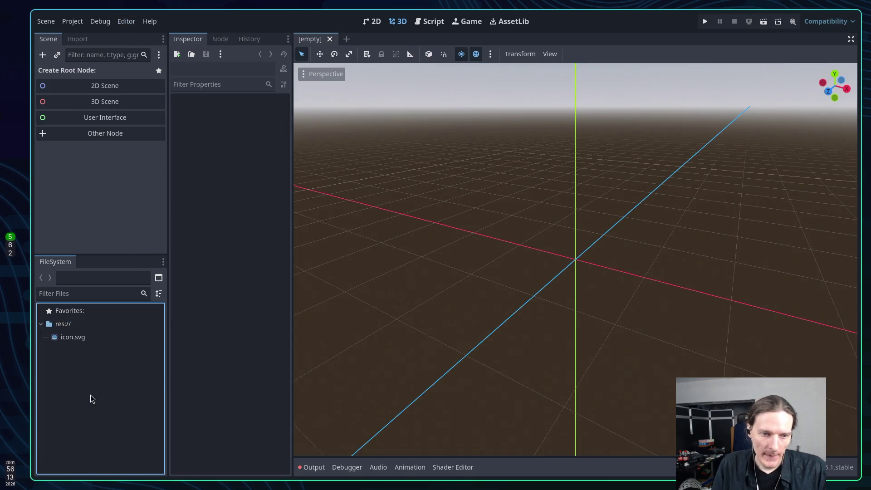
# Create a 'core' folder at res:// in the FileSystem dock
pyautogui.rightClick(82, 324)
pyautogui.moveTo(149, 331)
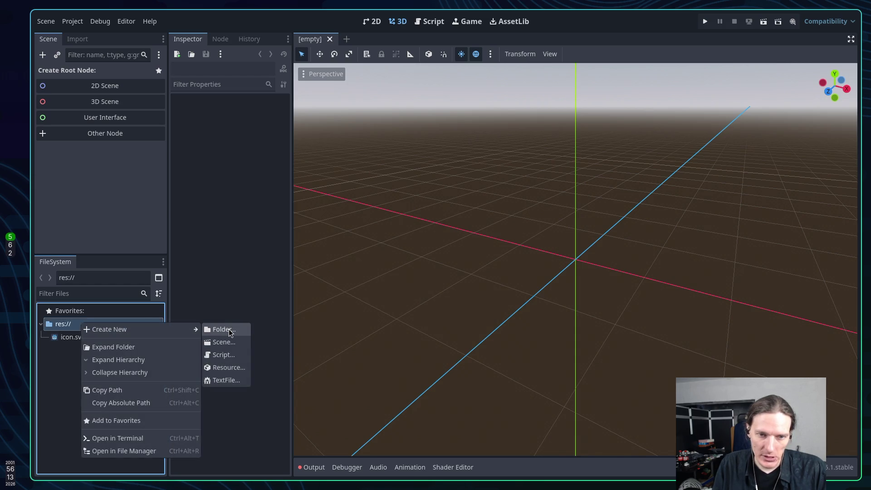
pyautogui.click(106, 261)
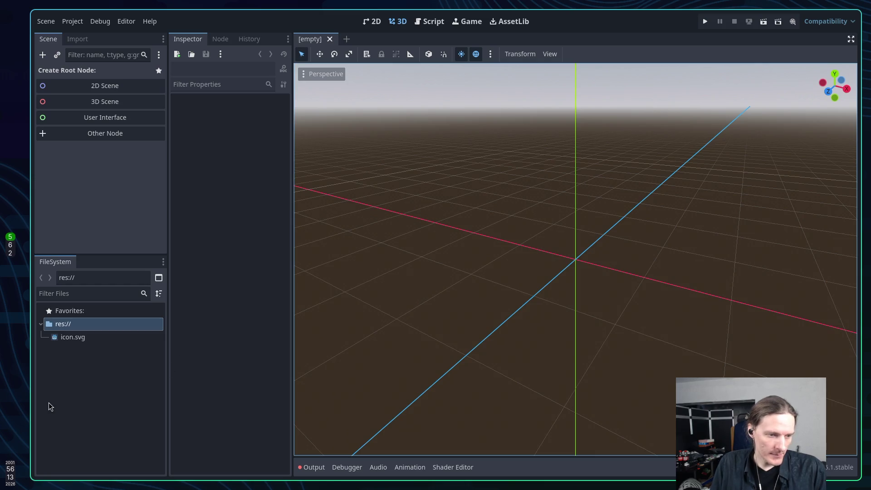
pyautogui.click(75, 407)
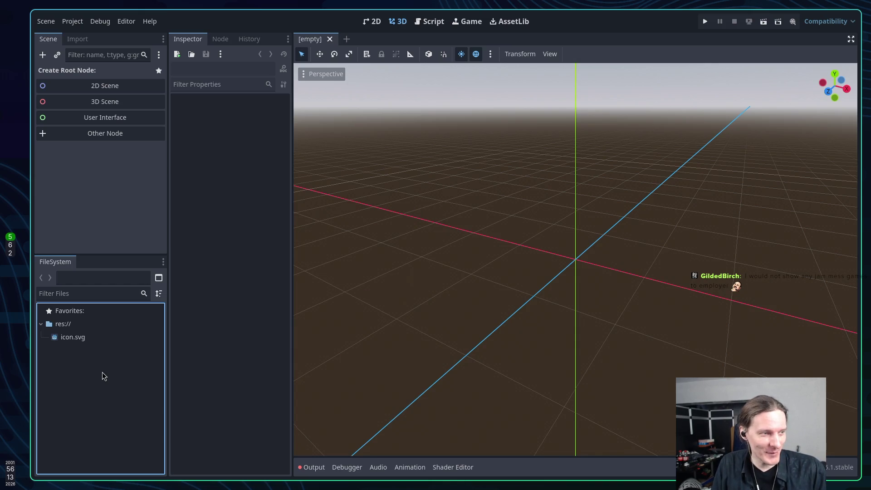
pyautogui.rightClick(81, 328)
pyautogui.moveTo(115, 336)
pyautogui.click(219, 338)
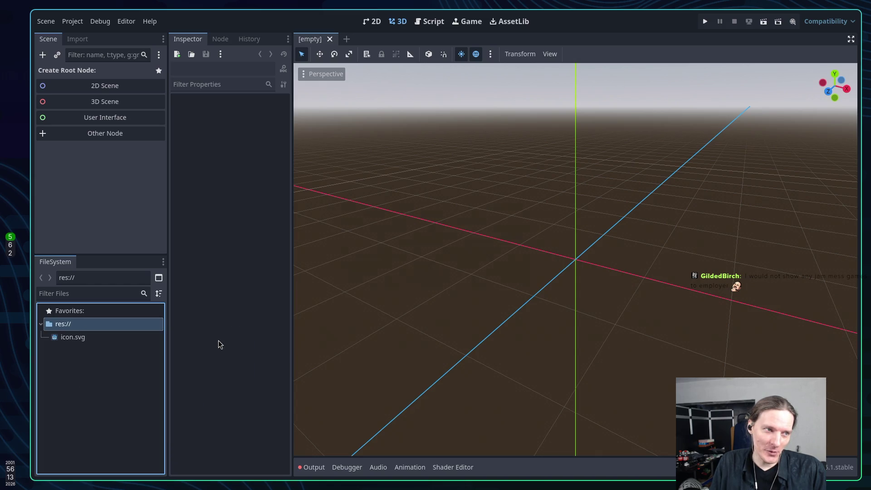
pyautogui.write('core')
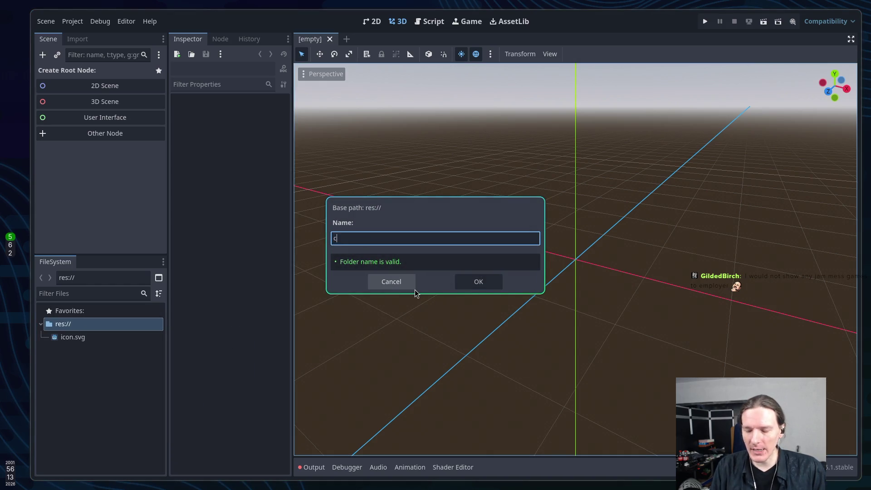
pyautogui.press('Return')
# Add 'game' and 'assets' folders at the project root
pyautogui.rightClick(109, 330)
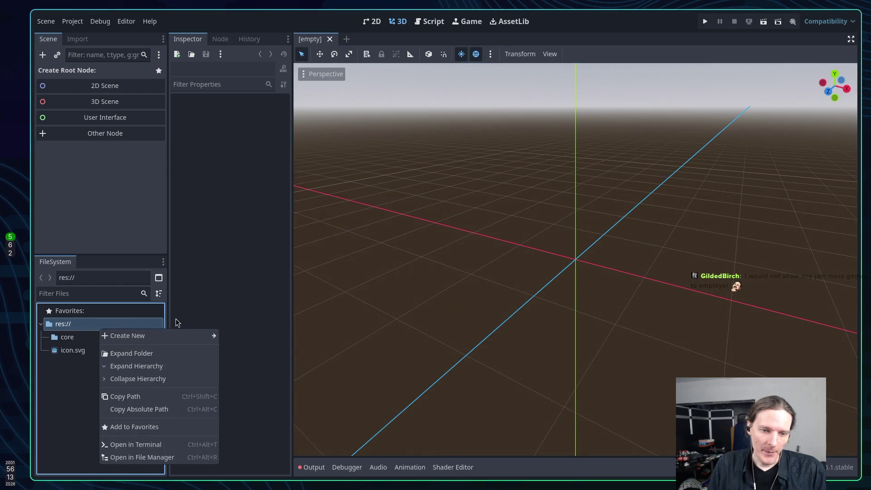
pyautogui.moveTo(206, 338)
pyautogui.click(241, 336)
pyautogui.write('game')
pyautogui.press('Return')
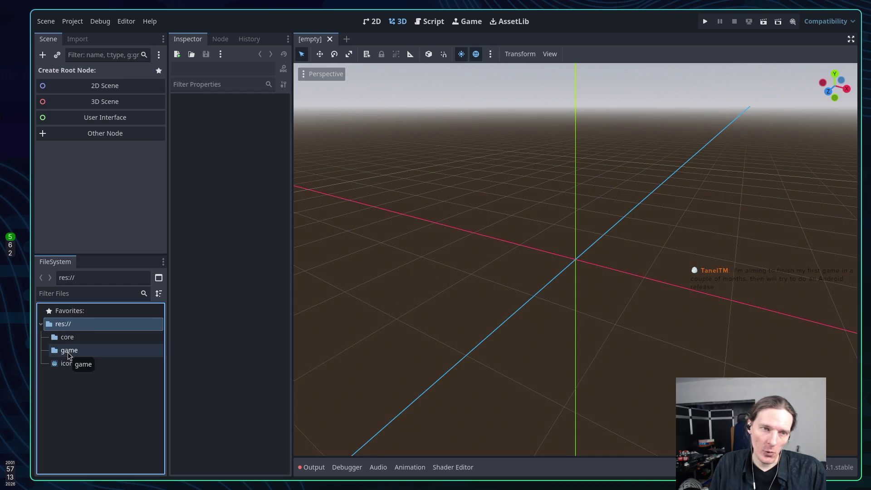
pyautogui.rightClick(69, 325)
pyautogui.moveTo(147, 333)
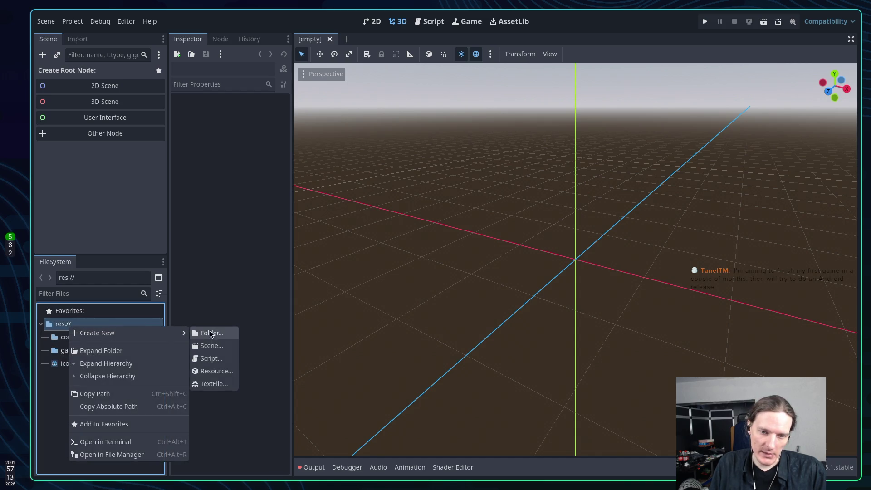
pyautogui.click(216, 335)
pyautogui.write('assets')
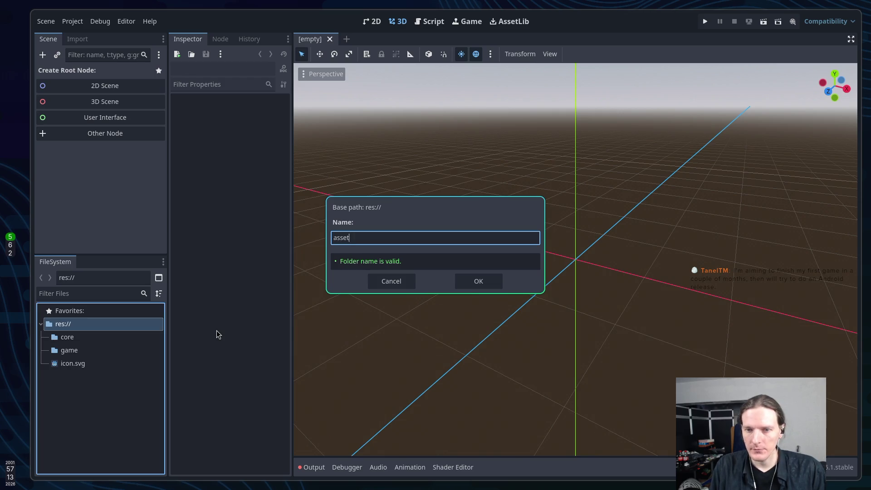
pyautogui.press('Return')
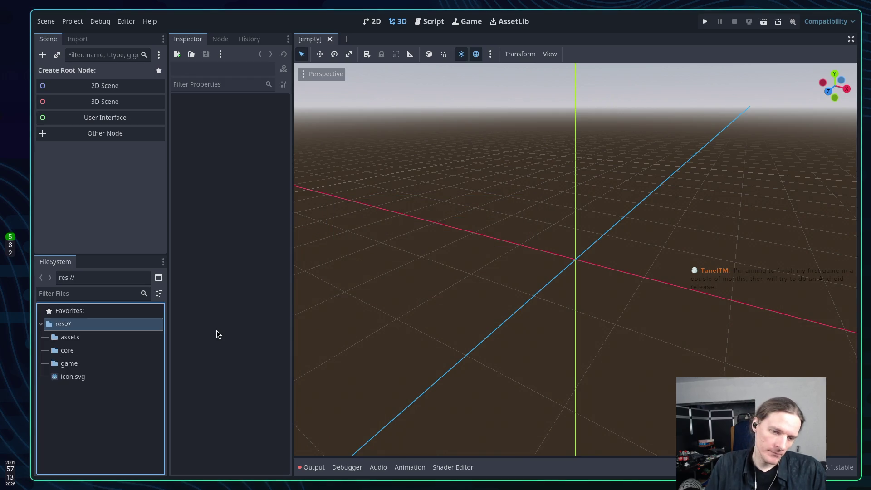
# Add a 'configs' folder at res://, correcting a typo in its name
pyautogui.rightClick(68, 325)
pyautogui.moveTo(131, 330)
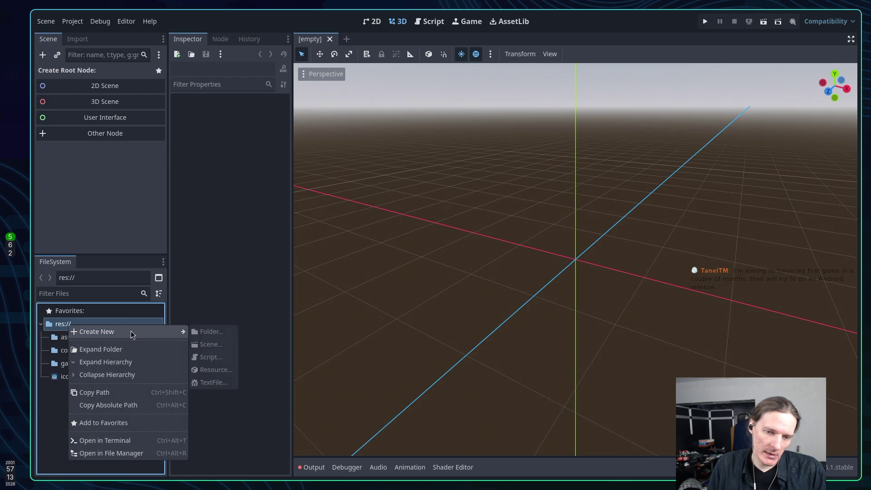
pyautogui.click(205, 332)
pyautogui.write('cong')
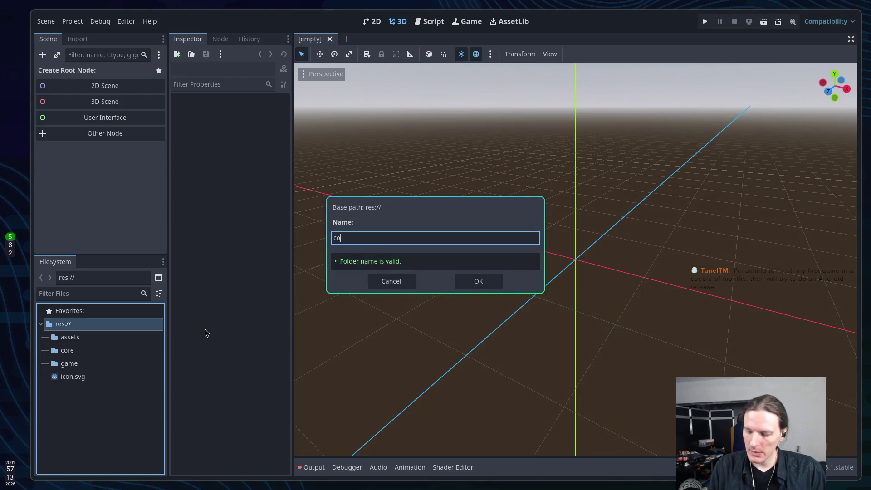
pyautogui.press('BackSpace')
pyautogui.write('fig')
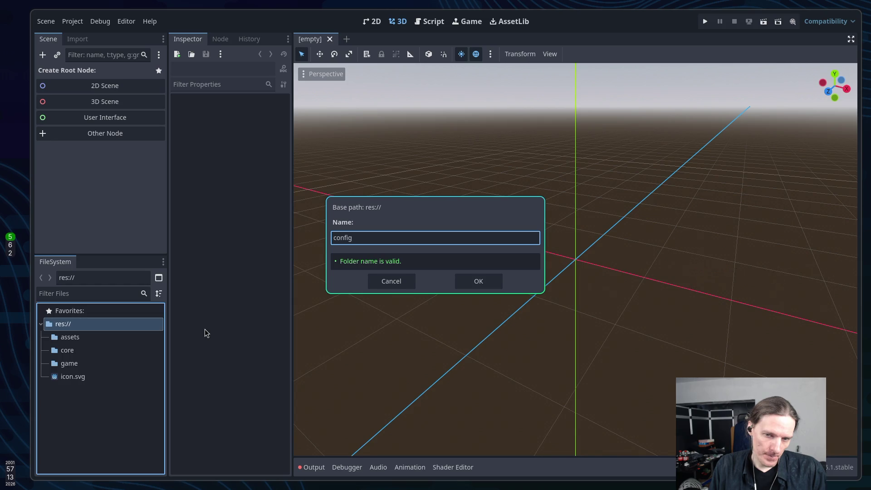
pyautogui.write('s')
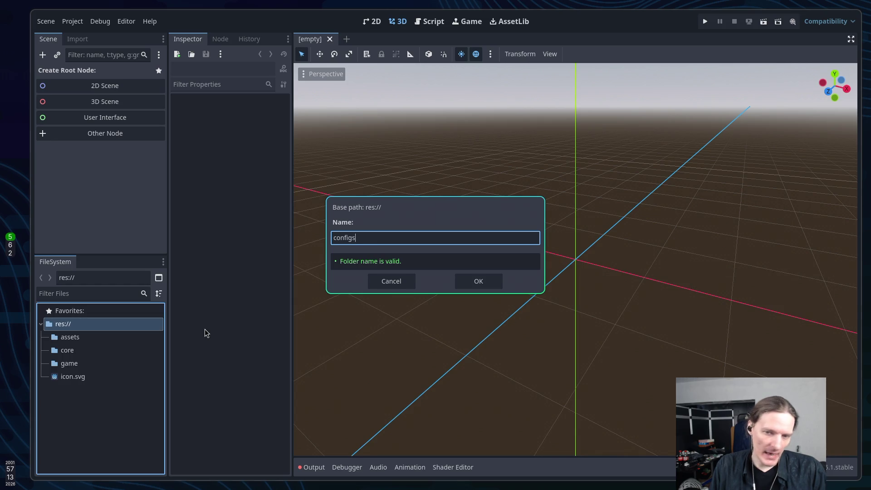
pyautogui.press('Return')
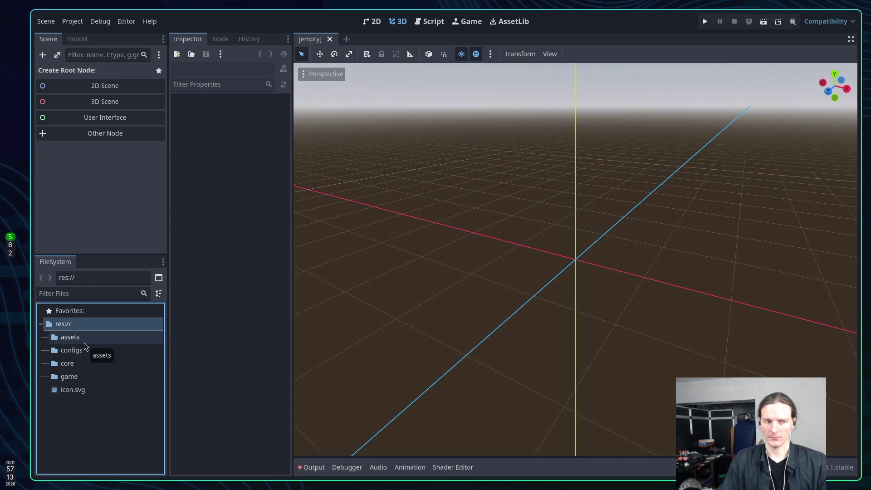
pyautogui.click(196, 359)
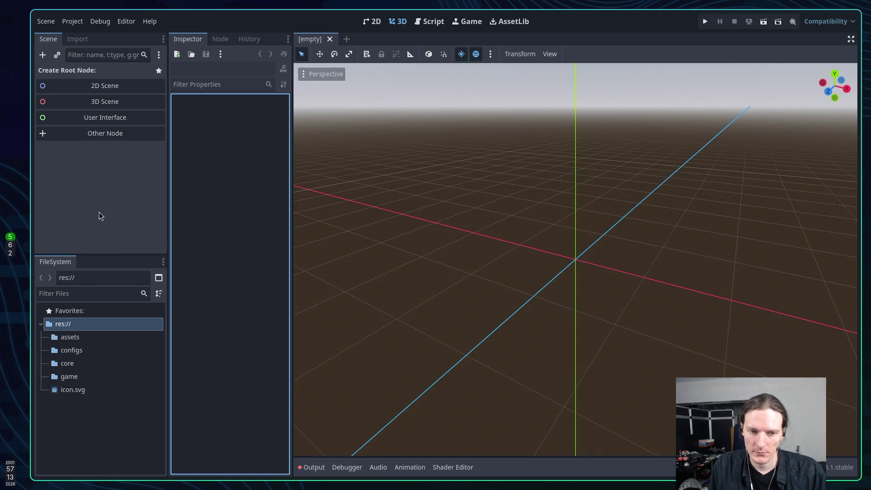
pyautogui.click(80, 365)
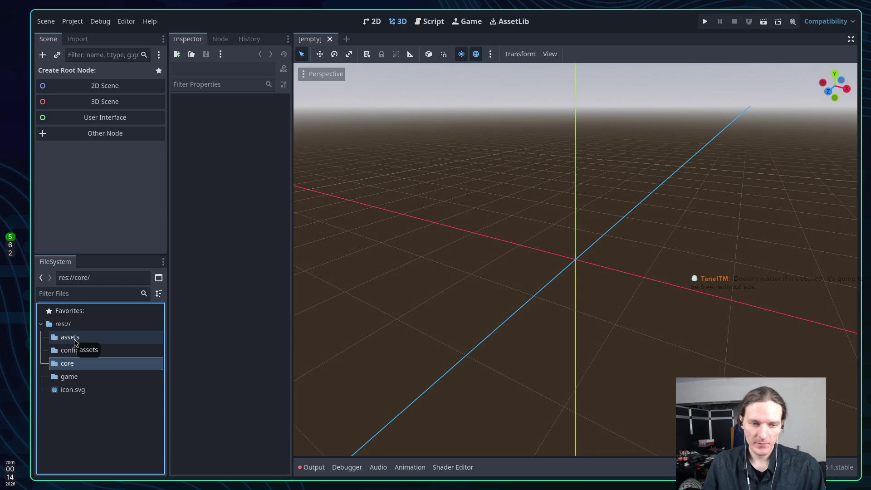
pyautogui.click(83, 415)
pyautogui.click(71, 364)
pyautogui.click(72, 351)
pyautogui.click(80, 365)
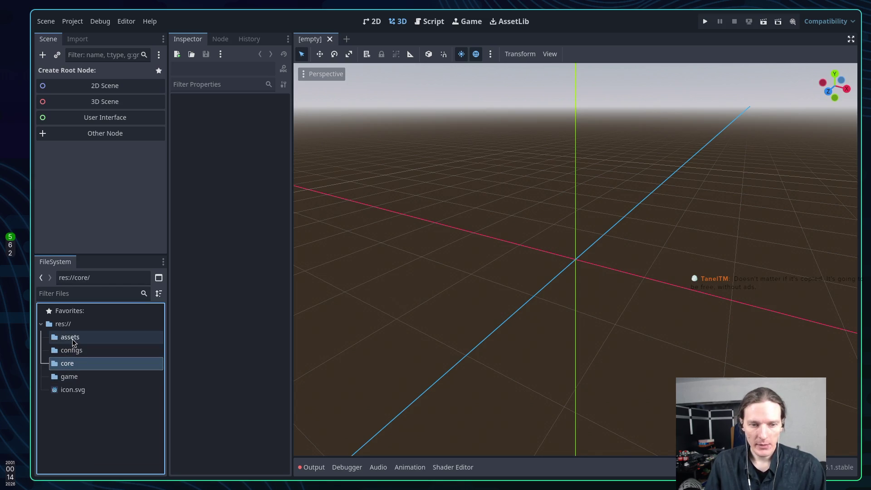
pyautogui.click(72, 376)
pyautogui.click(72, 364)
pyautogui.click(72, 351)
pyautogui.click(74, 367)
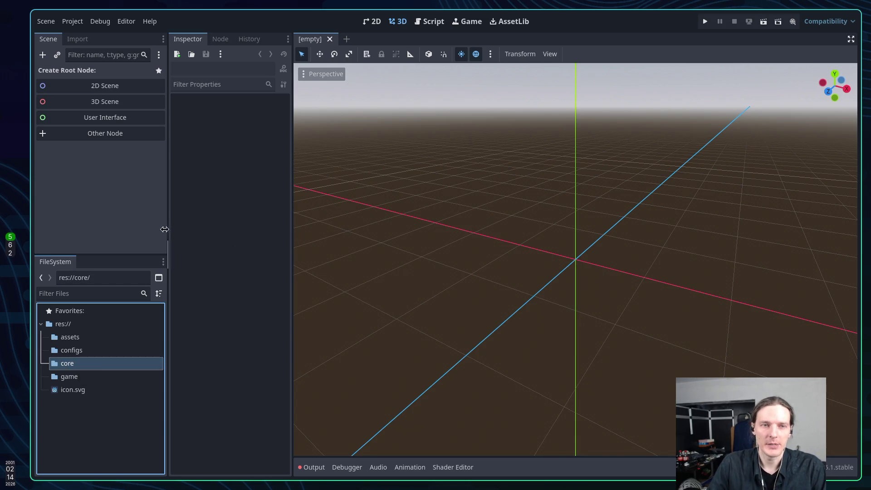
pyautogui.hotkey('alt', 'Tab')
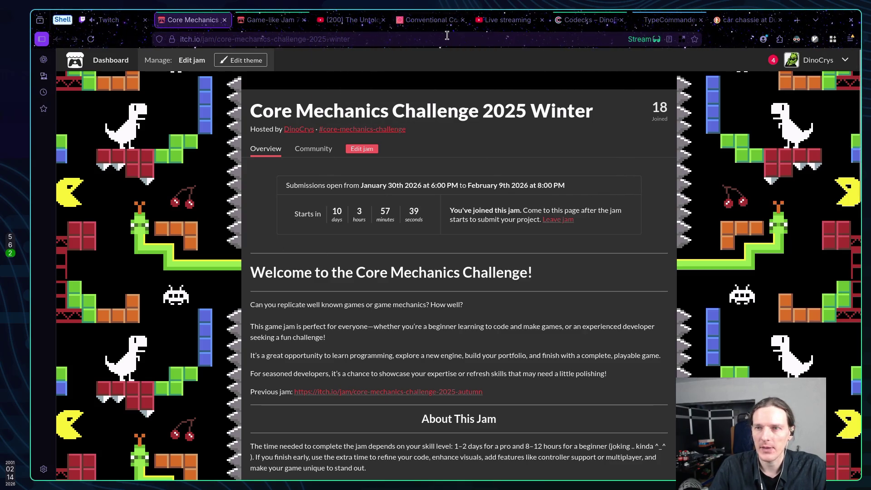
# Close the TypeCommander ChatGPT conversation tab and the car chassis DuckDuckGo search tab
pyautogui.click(667, 21)
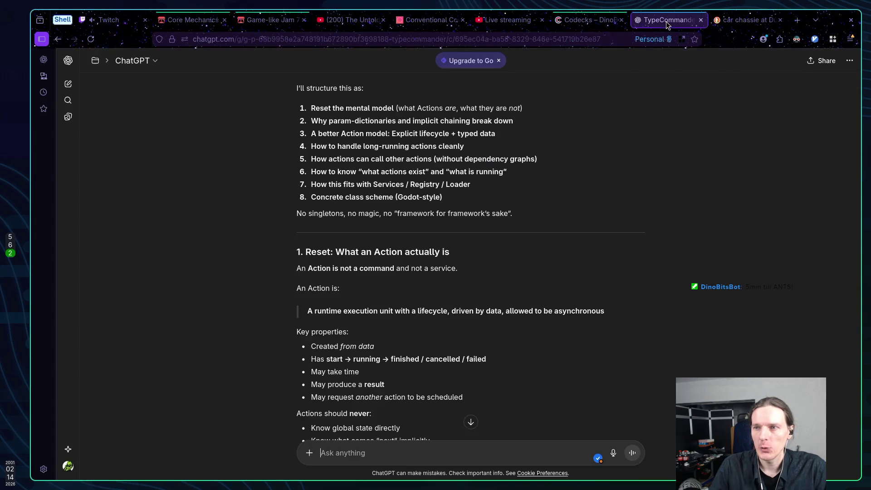
pyautogui.scroll(-5, 625, 85)
pyautogui.scroll(-20, 624, 84)
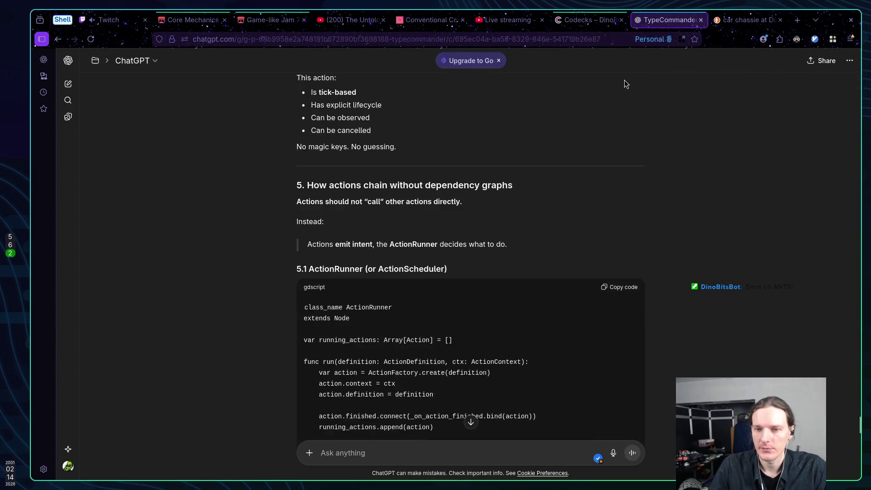
pyautogui.scroll(-5, 624, 81)
pyautogui.hotkey('ctrl', 'w')
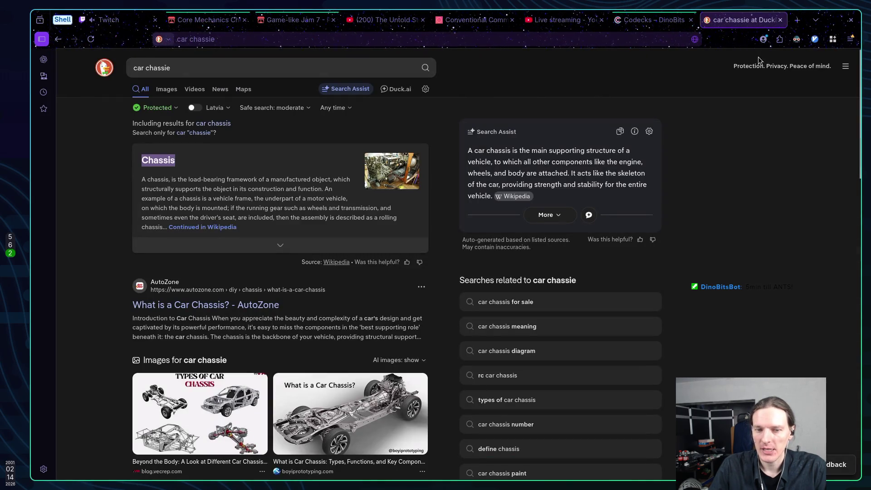
pyautogui.middleClick(741, 22)
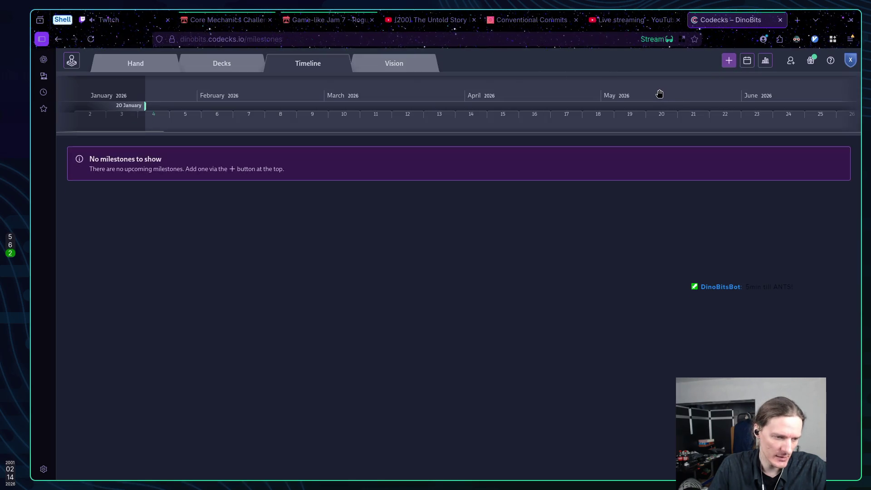
# Look over Hand and Decks, then try adding a project in Mission Control to reach the upgrade plans
pyautogui.click(136, 63)
pyautogui.click(229, 63)
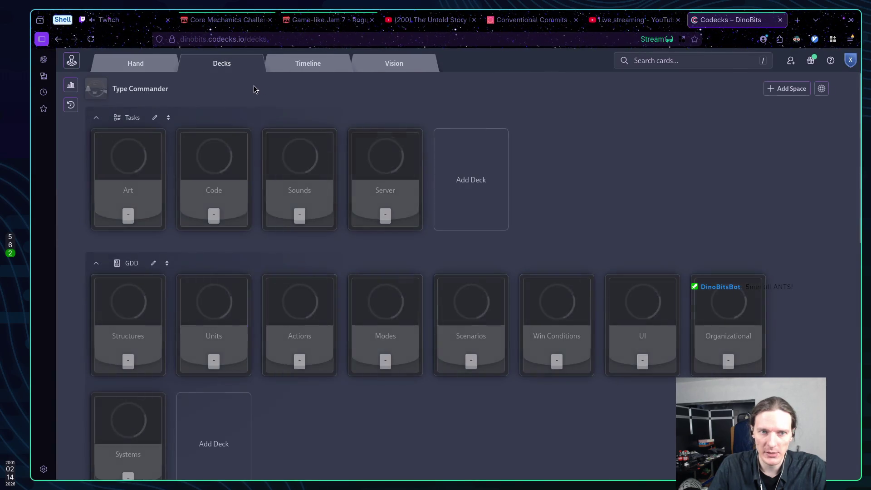
pyautogui.click(72, 61)
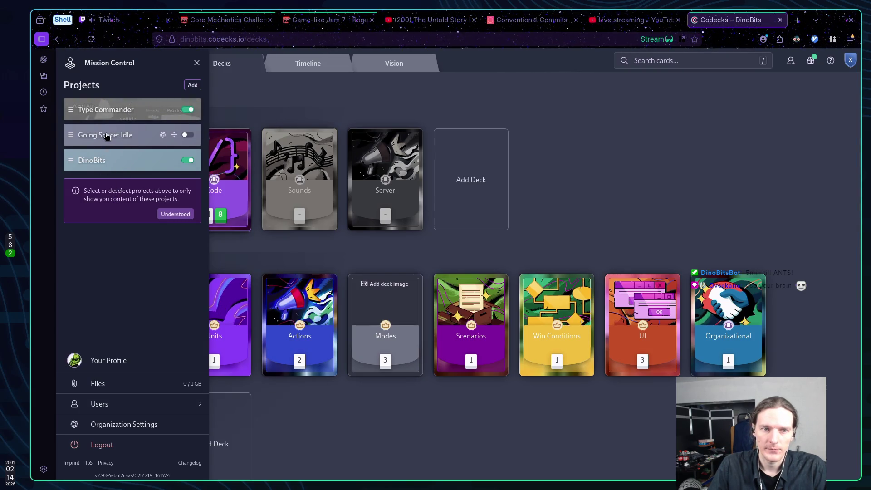
pyautogui.click(191, 88)
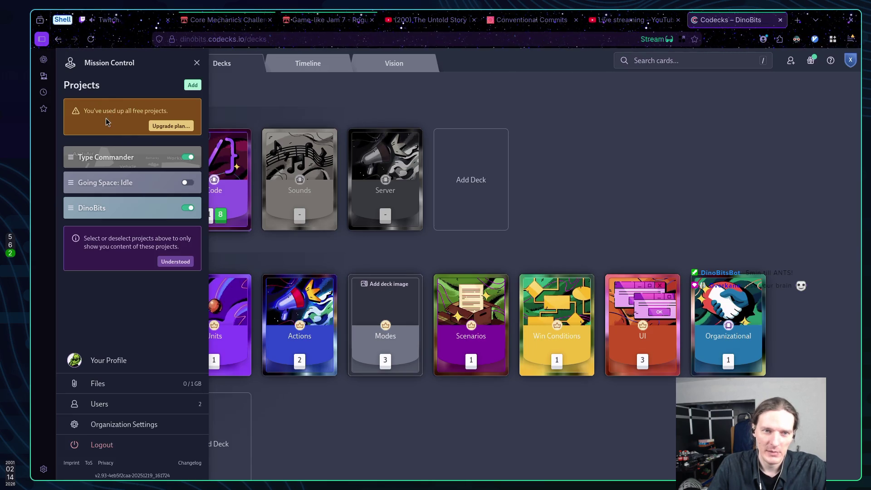
pyautogui.click(172, 126)
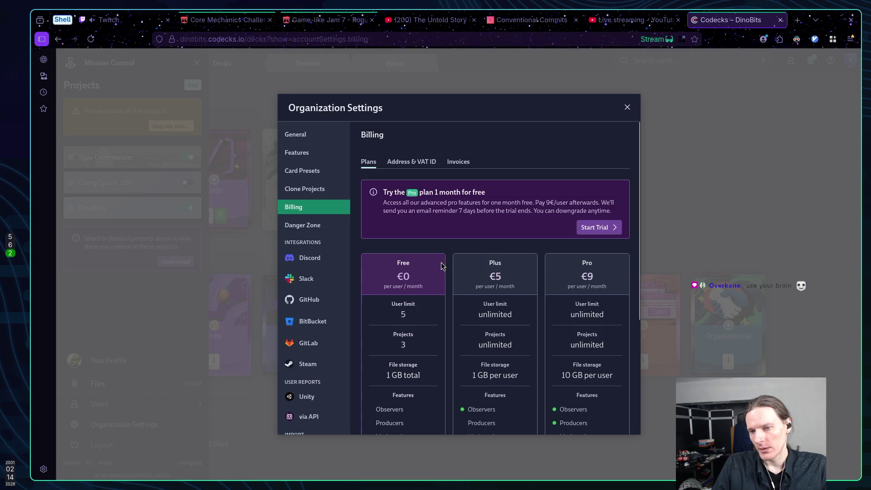
# Review the Billing plan options, close the settings and projects panel, and switch to Twitch
pyautogui.scroll(-3, 497, 276)
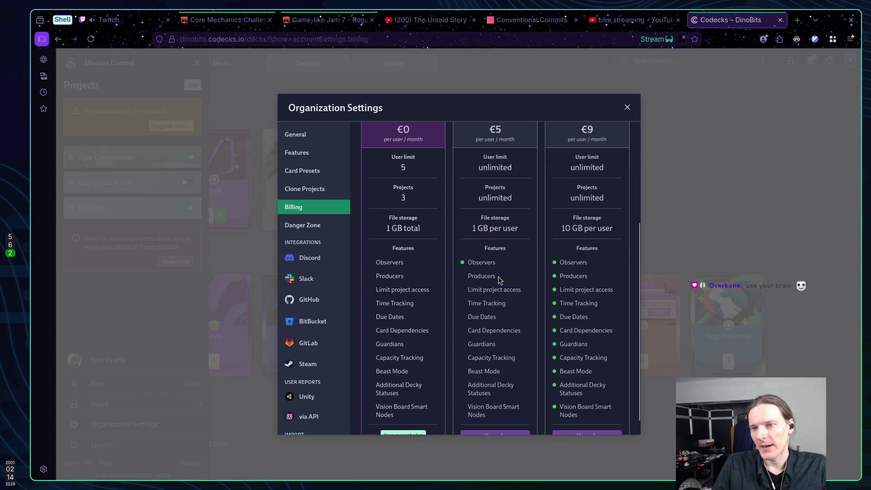
pyautogui.scroll(3, 500, 280)
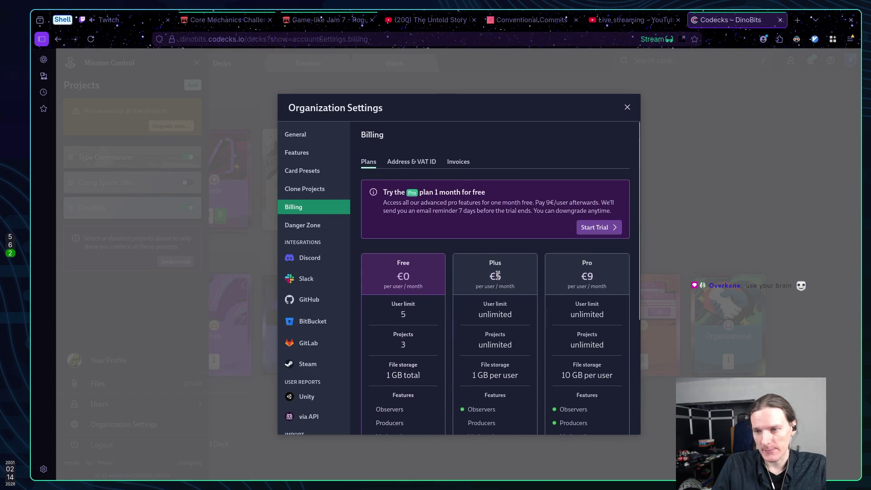
pyautogui.scroll(-3, 498, 277)
pyautogui.scroll(3, 500, 277)
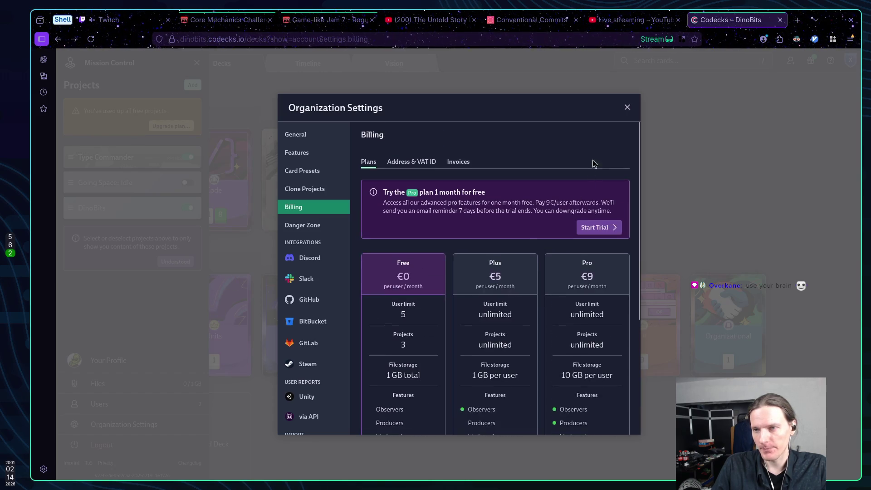
pyautogui.click(627, 108)
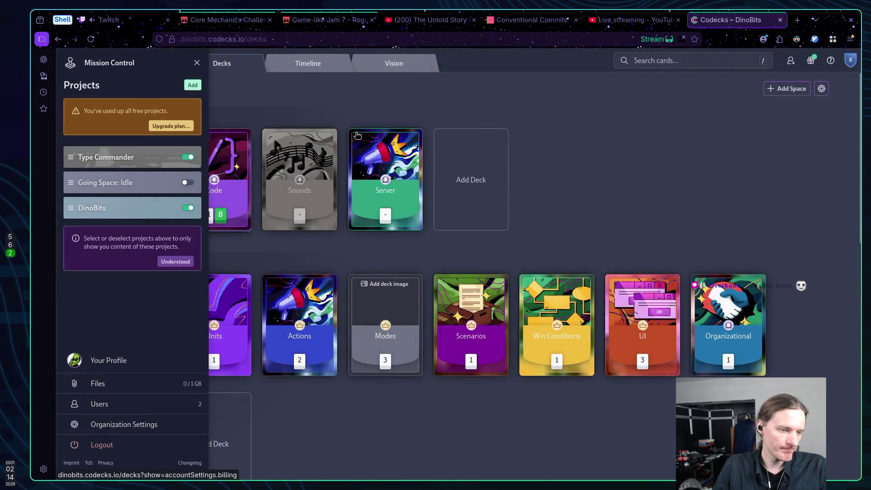
pyautogui.click(362, 102)
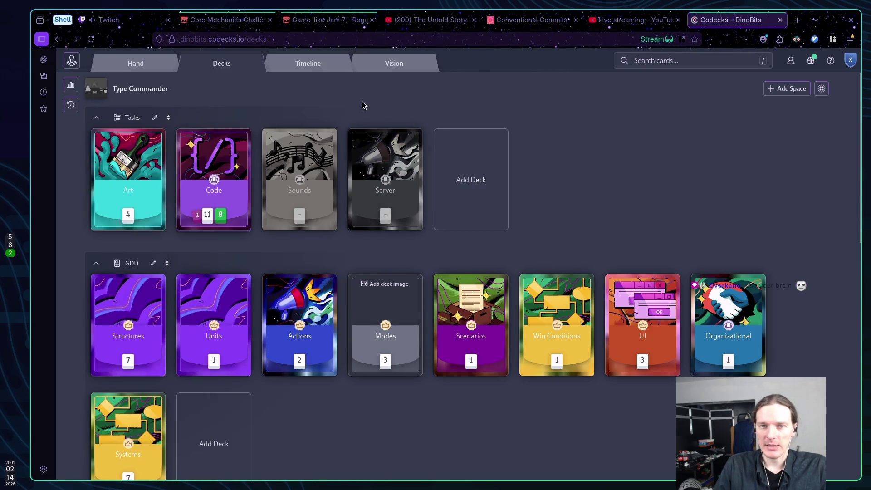
pyautogui.click(129, 23)
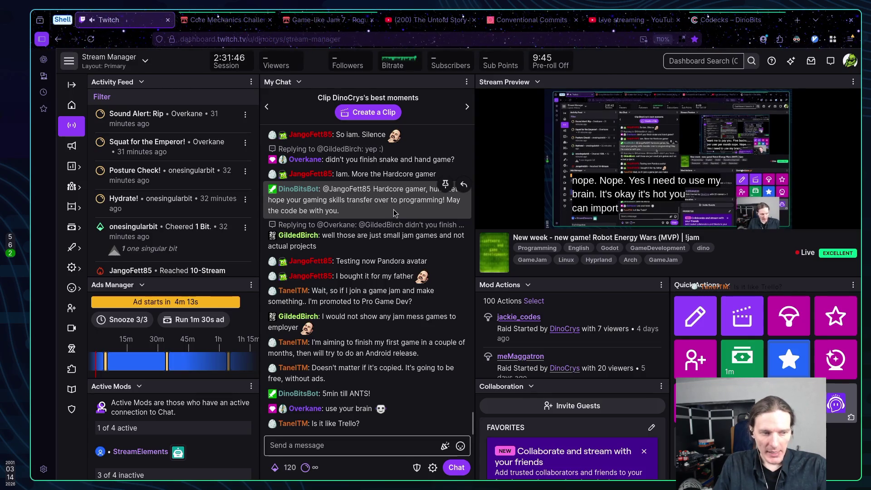
# Return from the Twitch Stream Manager chat to Codecks and open the Hand view
pyautogui.click(728, 20)
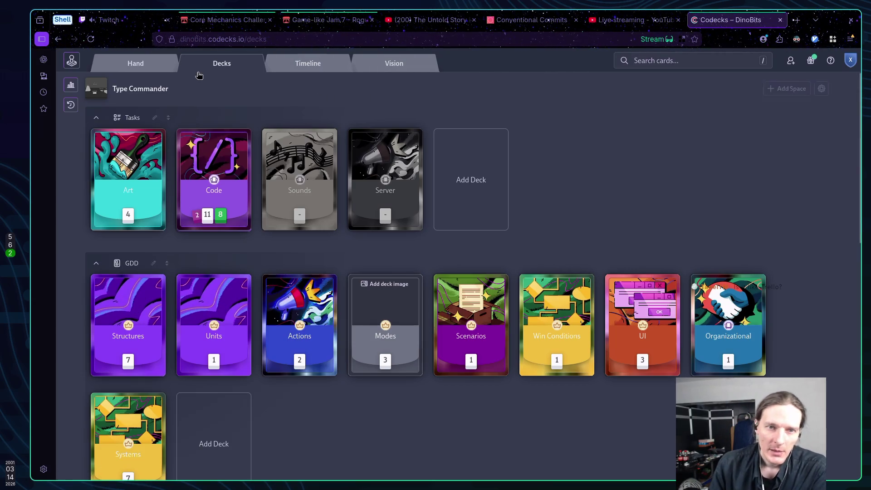
pyautogui.click(146, 66)
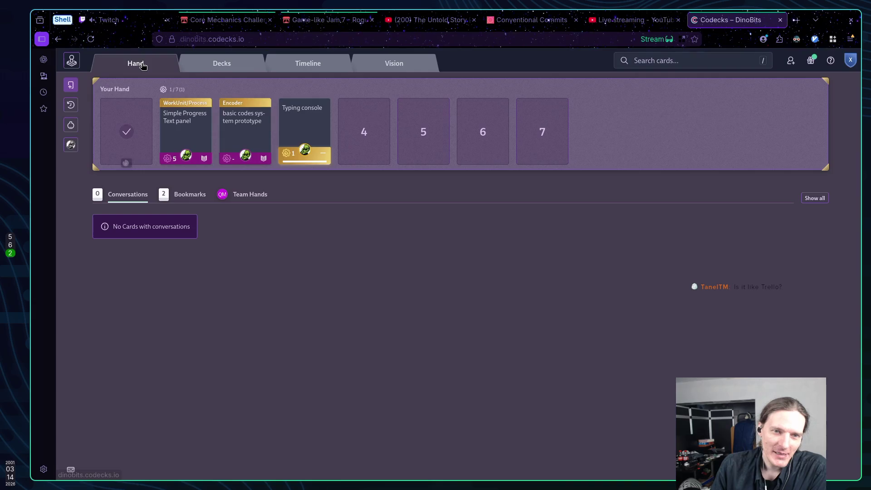
# Go back to the Decks board and open the Units deck to see its cards
pyautogui.press('Escape')
pyautogui.scroll(-4, 292, 298)
pyautogui.scroll(2, 94, 161)
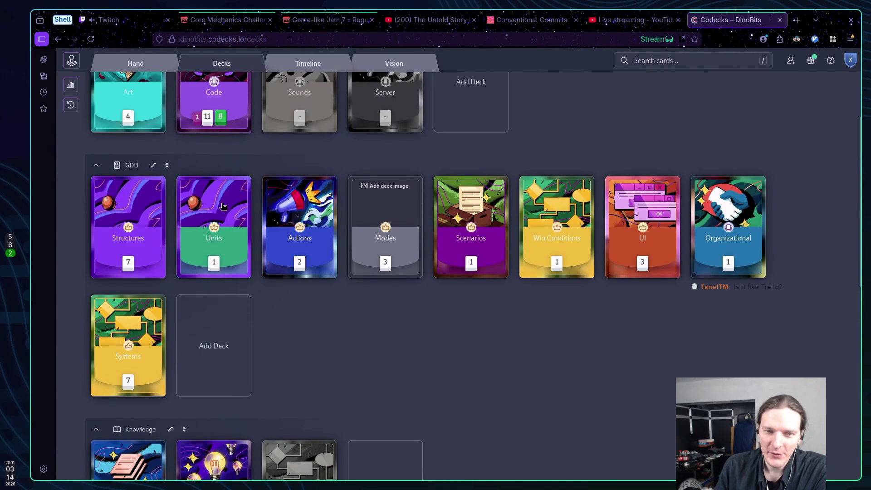
pyautogui.click(219, 206)
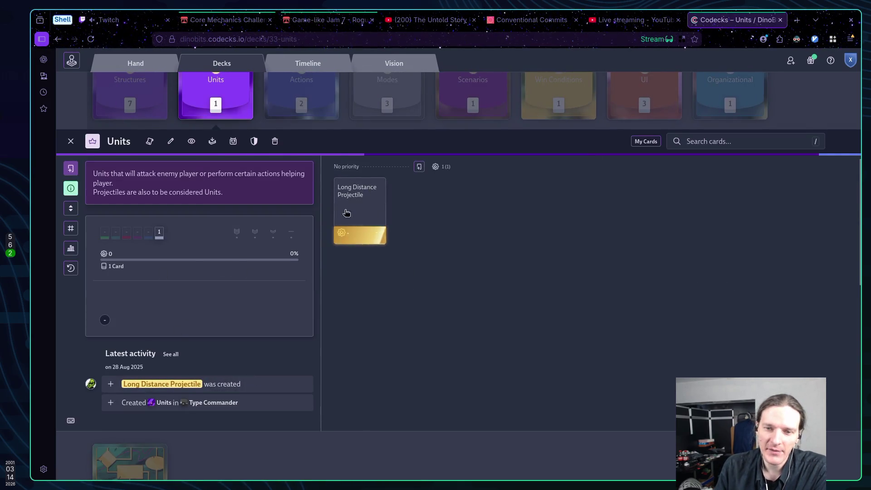
pyautogui.scroll(5, 339, 199)
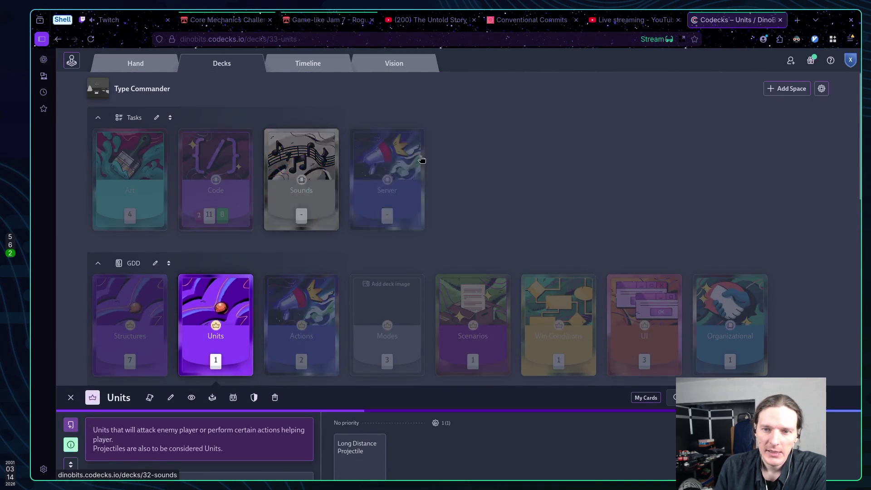
# View the milestones timeline and the Command Action system Vision board, then show the Hand
pyautogui.click(319, 68)
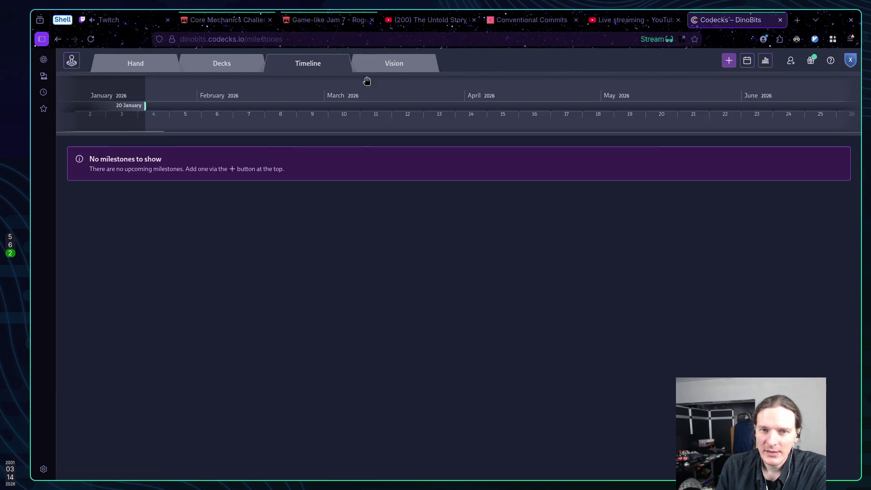
pyautogui.click(391, 69)
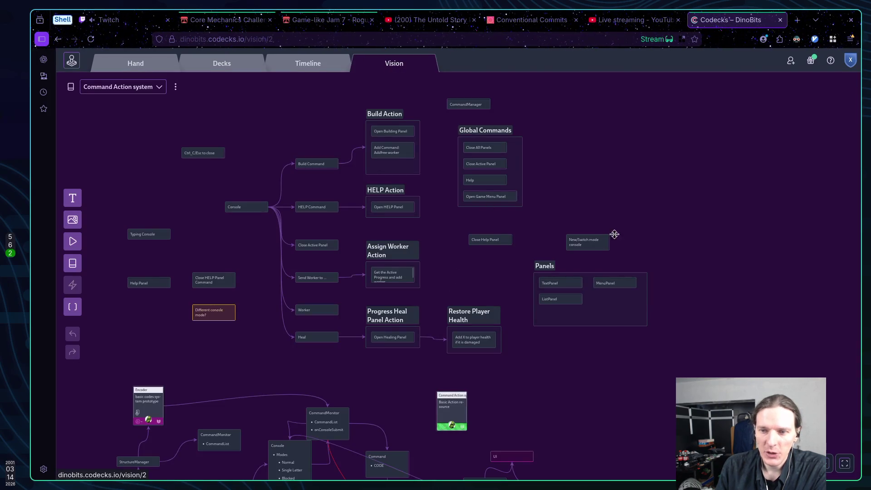
pyautogui.moveTo(539, 375)
pyautogui.mouseDown()
pyautogui.moveTo(550, 345)
pyautogui.moveTo(545, 370)
pyautogui.mouseUp()
pyautogui.rightClick(545, 371)
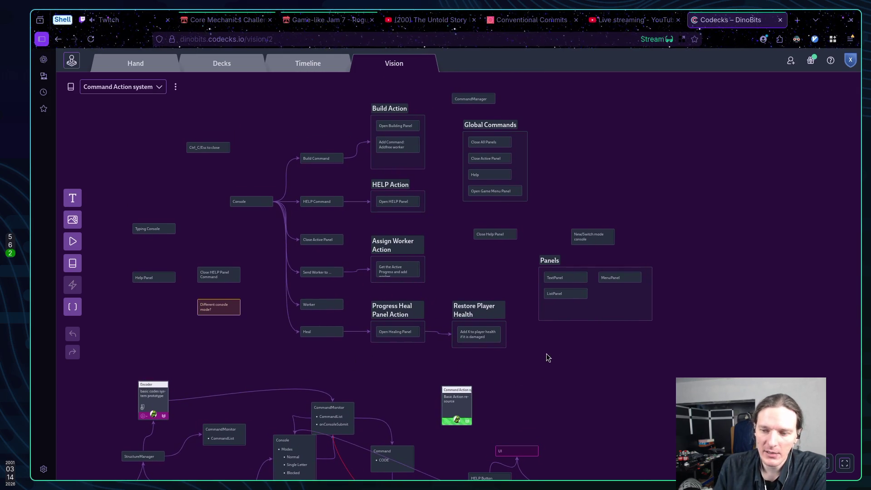
pyautogui.moveTo(541, 364); pyautogui.dragTo(564, 359)
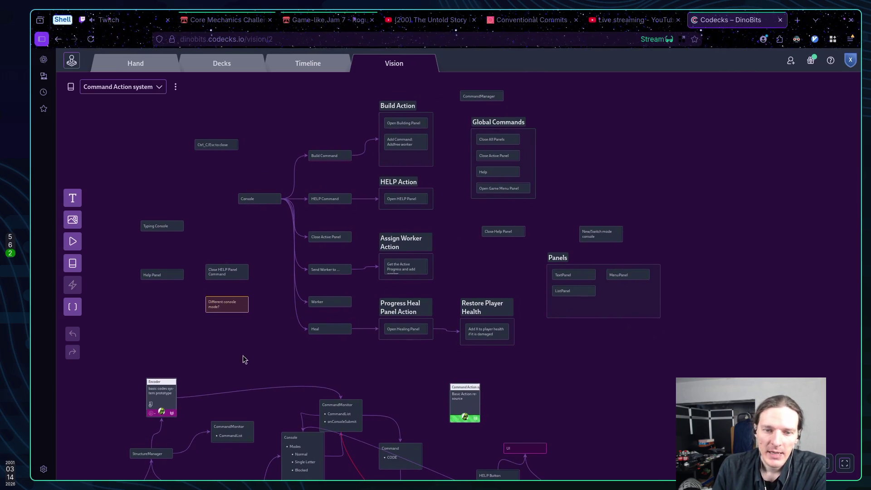
pyautogui.click(152, 69)
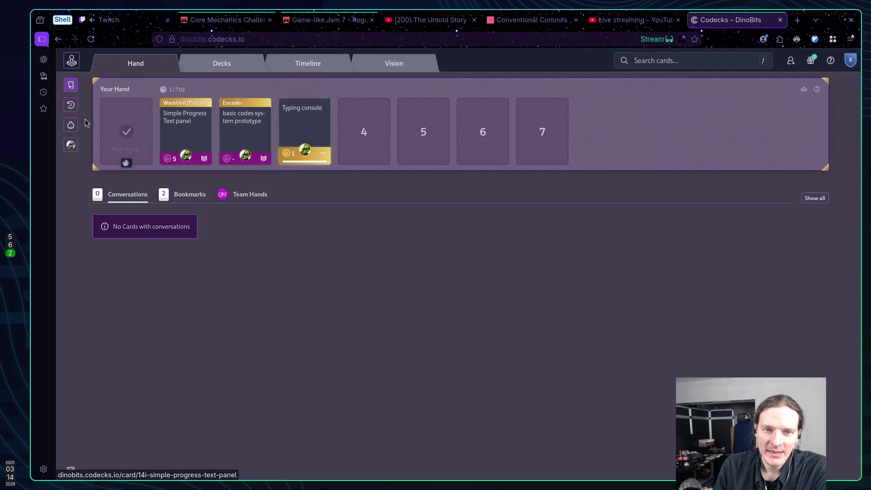
# On the decks overview, open and close the Code and Actions decks
pyautogui.click(222, 64)
pyautogui.scroll(-5, 360, 307)
pyautogui.scroll(-5, 360, 306)
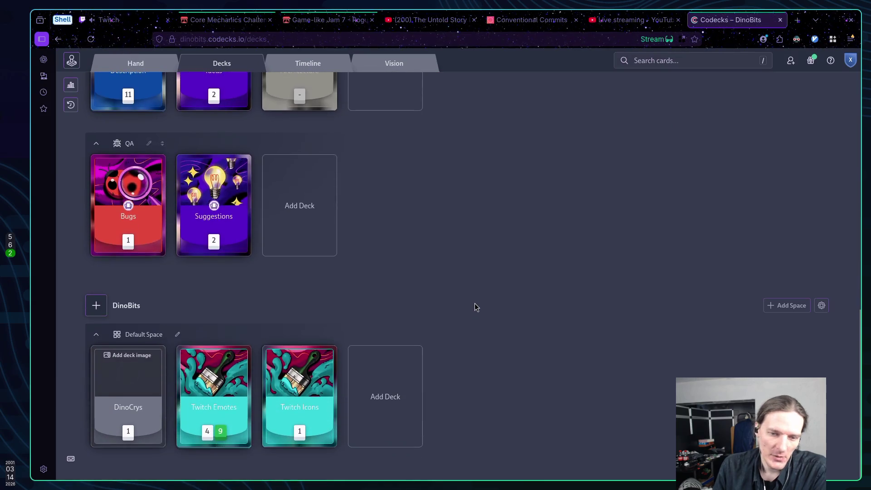
pyautogui.scroll(10, 473, 302)
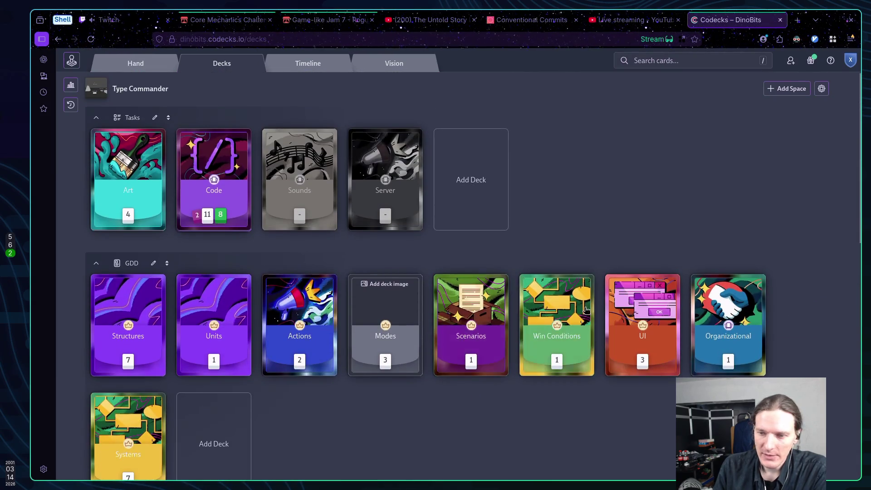
pyautogui.click(219, 177)
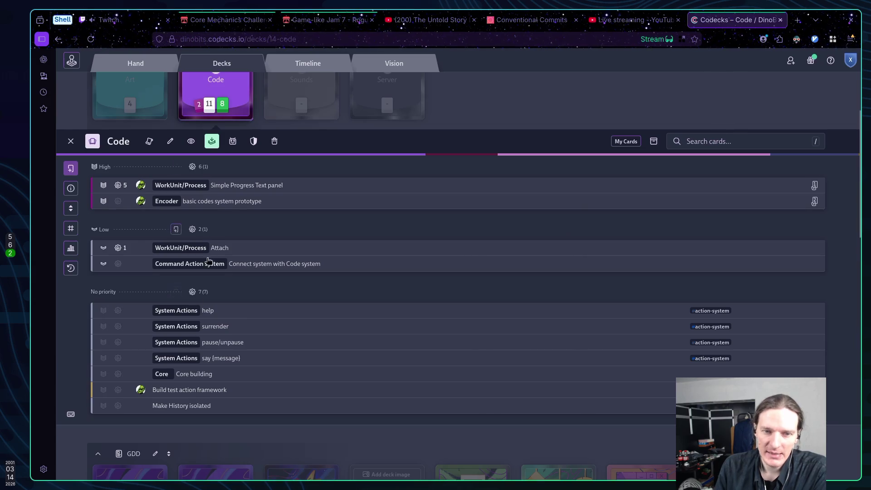
pyautogui.click(213, 97)
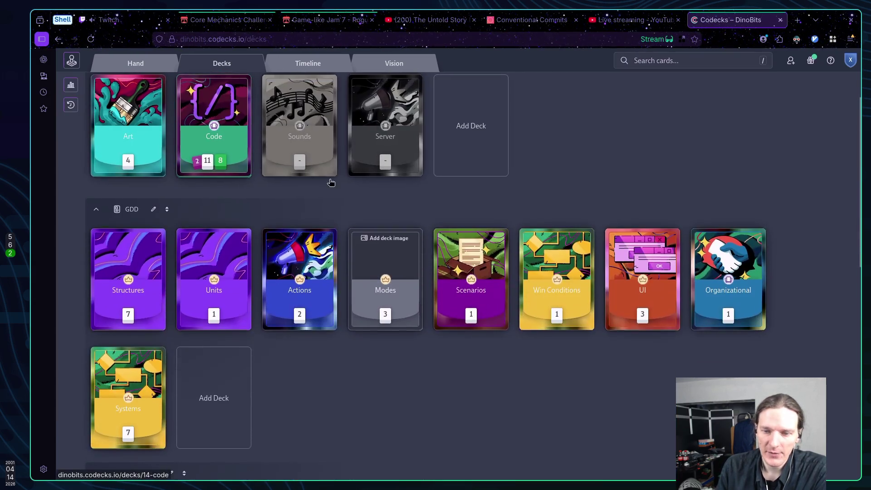
pyautogui.click(322, 263)
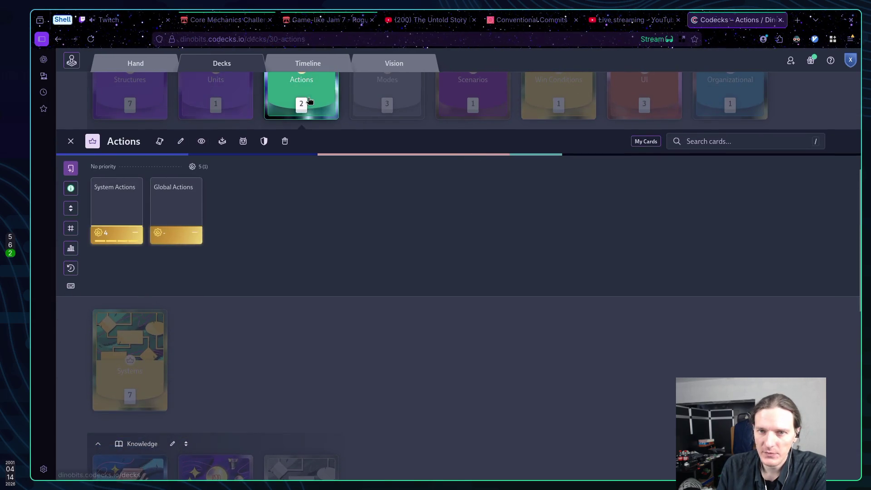
pyautogui.click(309, 99)
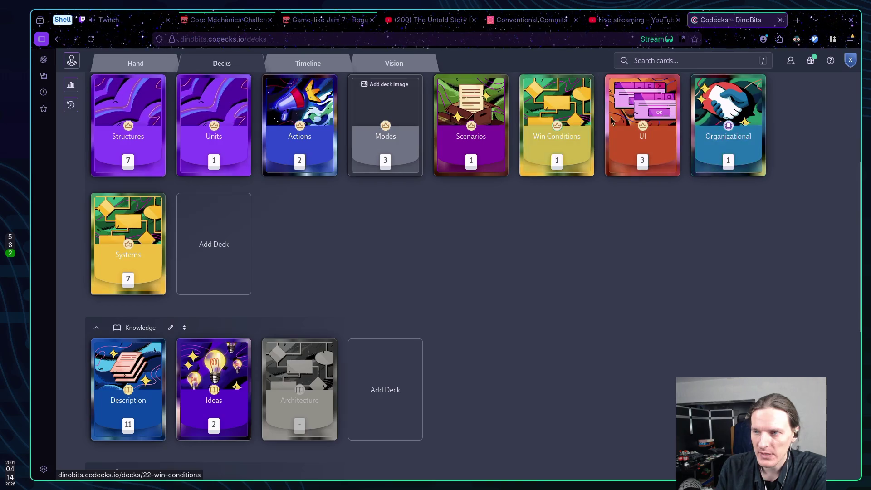
# Open the Scenarios deck, read the Medieval Fantasy card, and close them
pyautogui.click(471, 118)
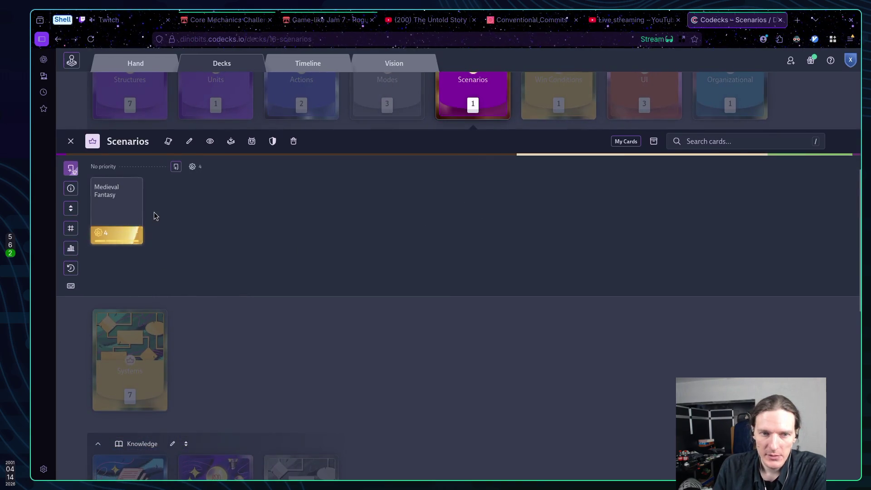
pyautogui.click(136, 212)
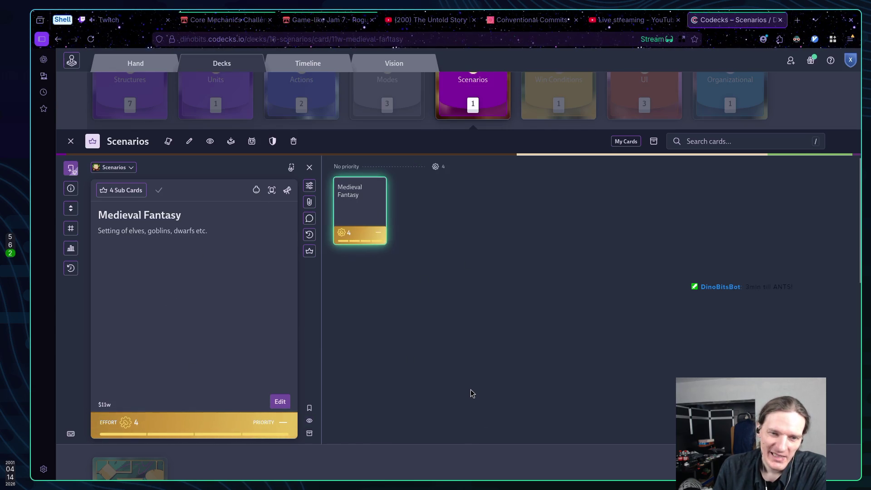
pyautogui.scroll(5, 470, 388)
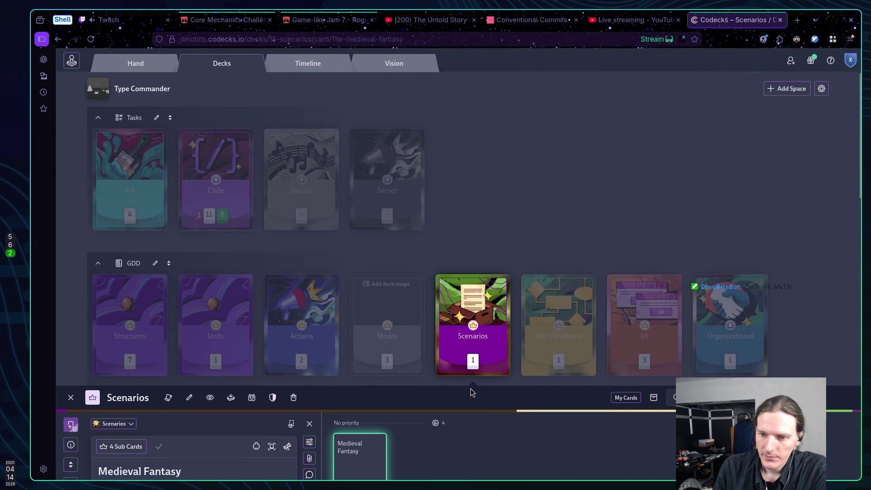
pyautogui.click(70, 398)
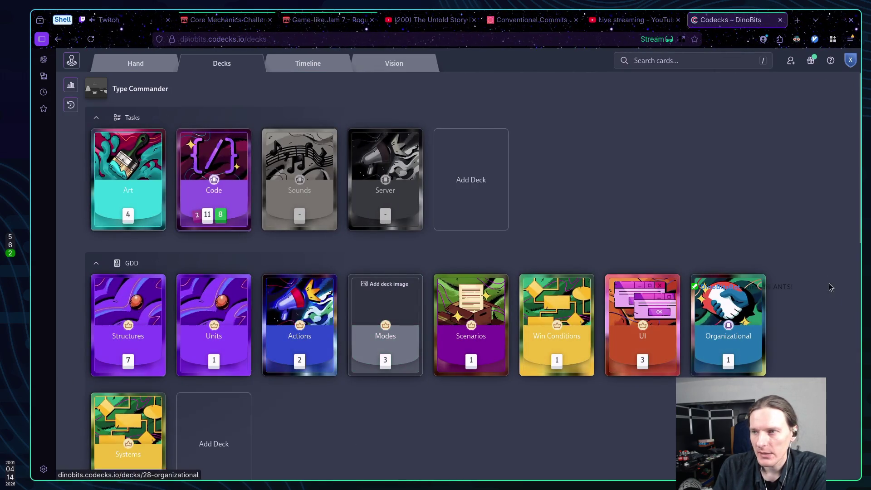
# Check the experience level progress overview, close it, and open the Description deck
pyautogui.click(847, 61)
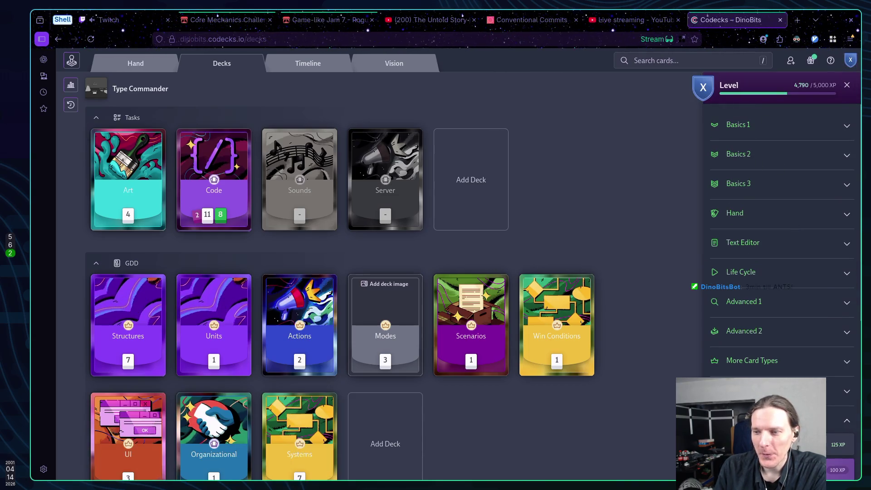
pyautogui.scroll(-3, 771, 311)
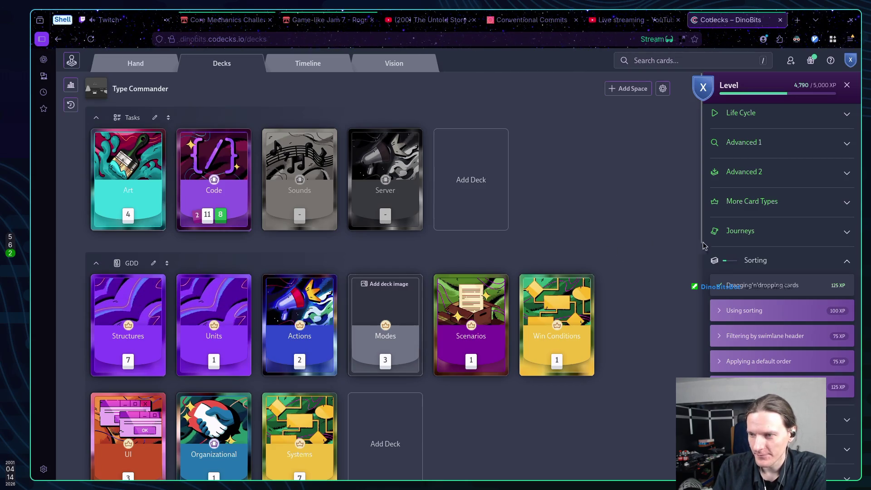
pyautogui.click(557, 193)
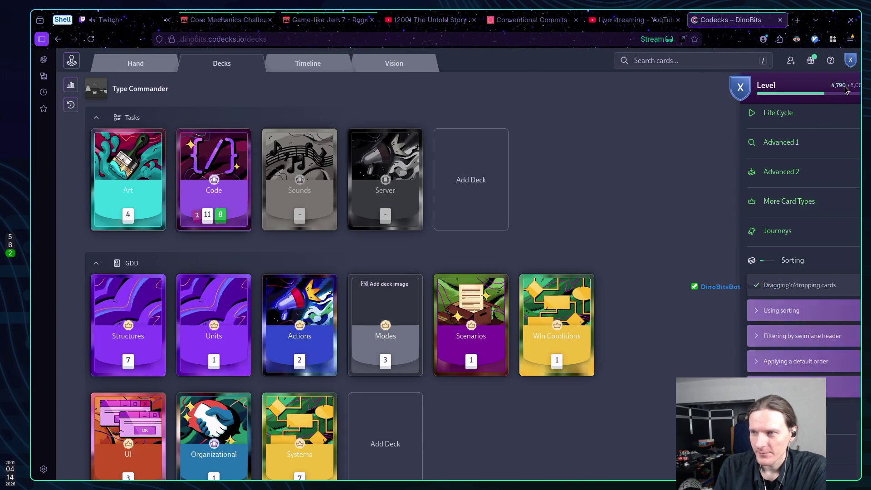
pyautogui.scroll(-12, 611, 190)
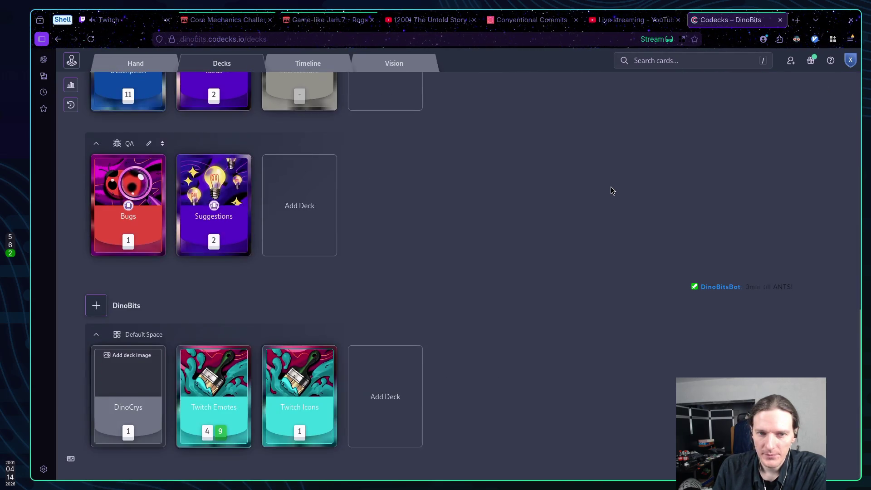
pyautogui.scroll(6, 612, 191)
pyautogui.click(141, 336)
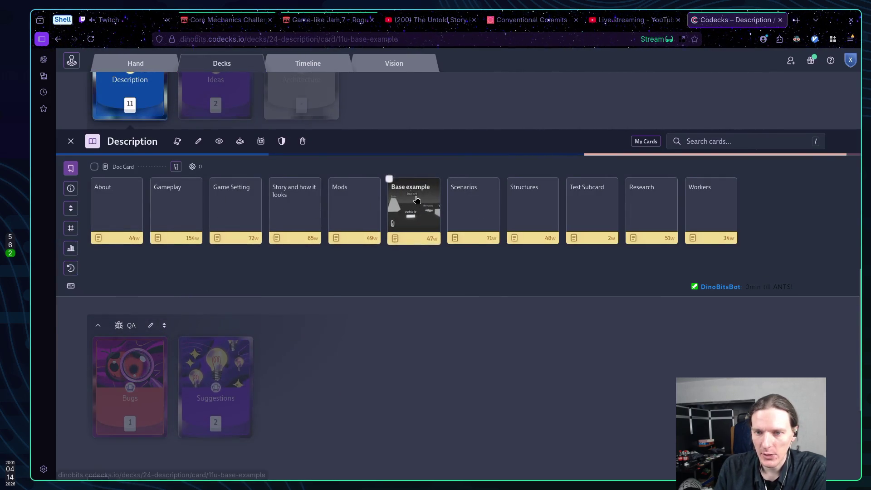
pyautogui.click(389, 180)
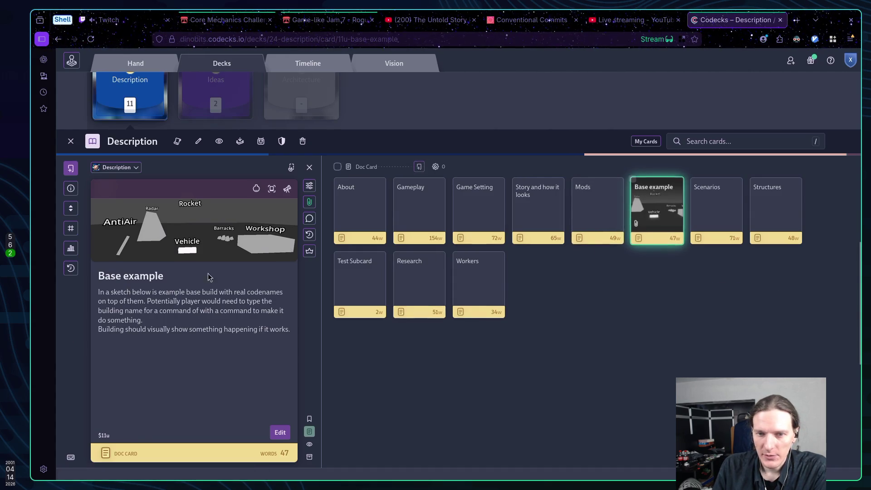
pyautogui.click(310, 218)
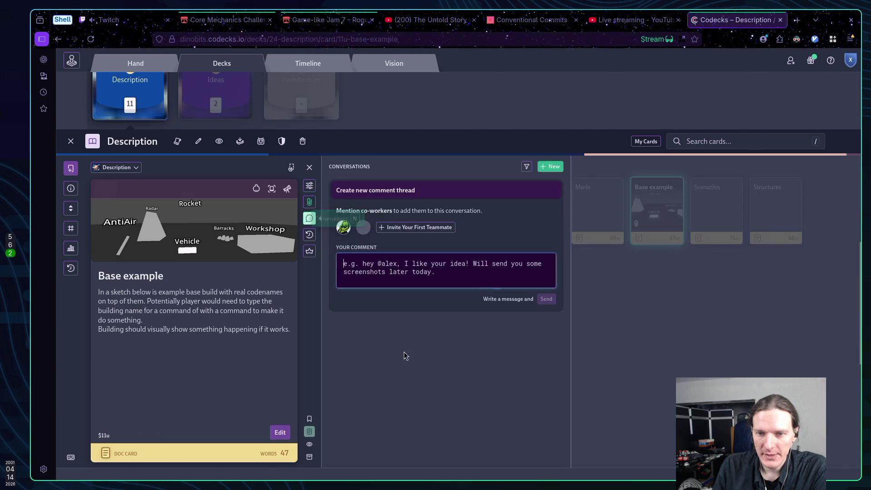
pyautogui.click(309, 202)
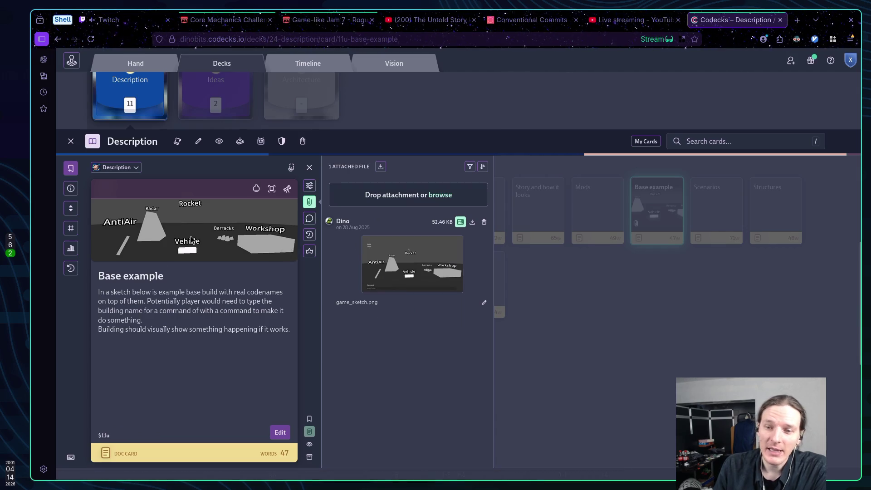
pyautogui.click(311, 186)
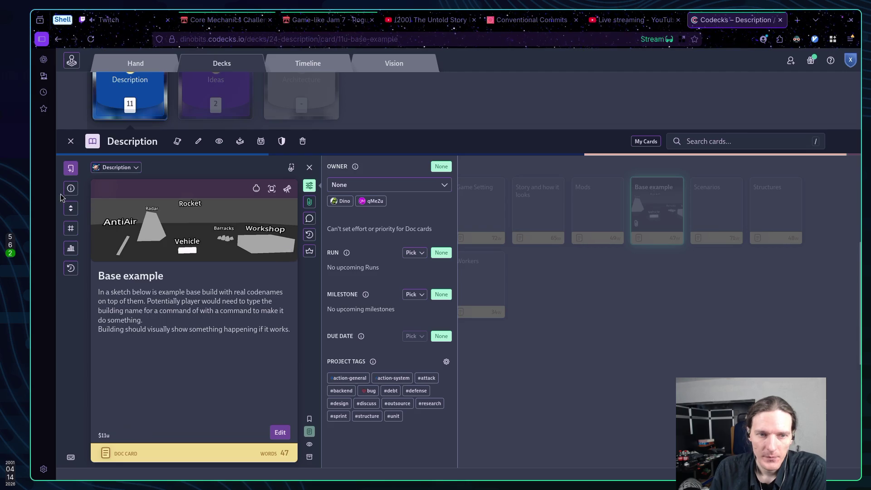
pyautogui.click(70, 169)
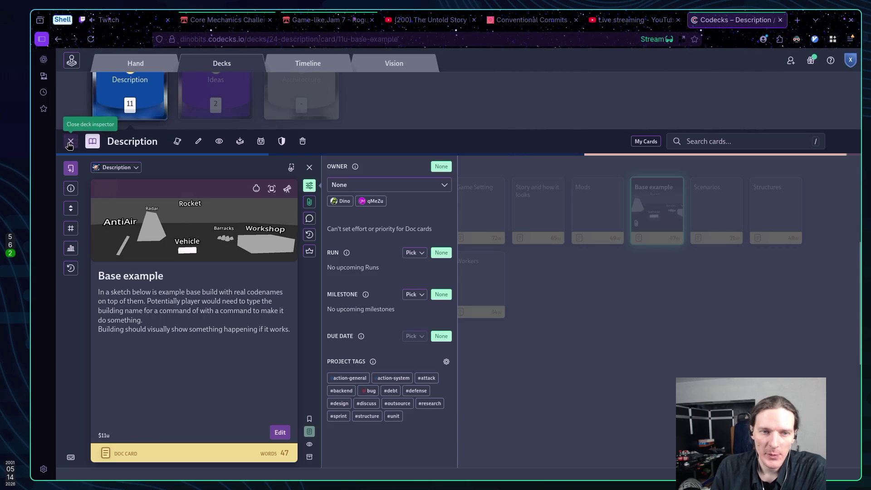
pyautogui.click(93, 140)
pyautogui.scroll(-10, 503, 186)
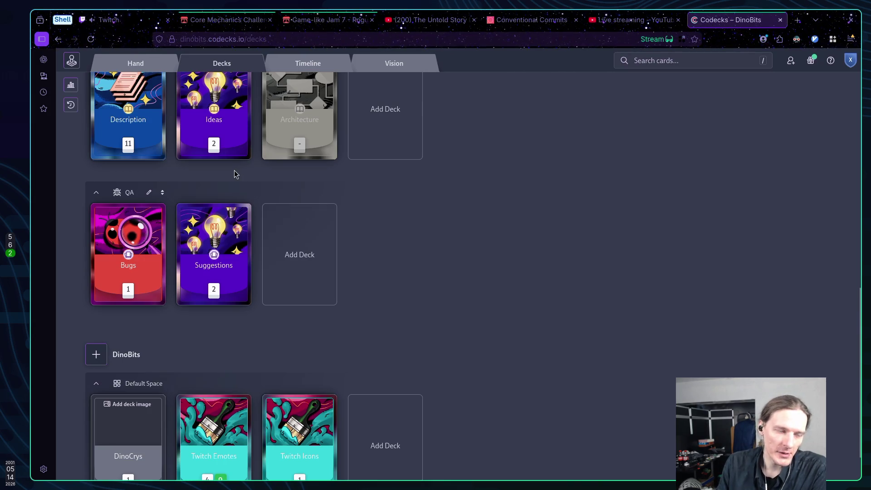
# Peek into the Bugs deck and read the cards in the Suggestions deck
pyautogui.click(133, 240)
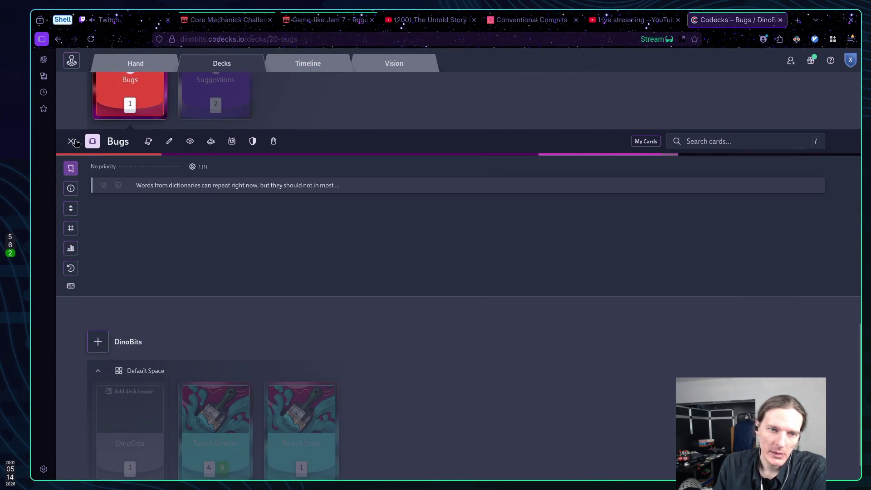
pyautogui.click(69, 141)
pyautogui.click(200, 212)
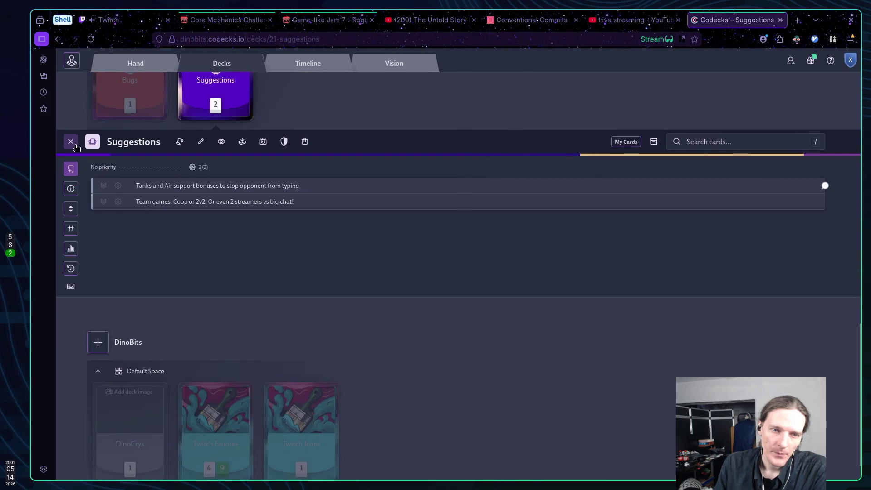
pyautogui.click(69, 141)
pyautogui.click(232, 198)
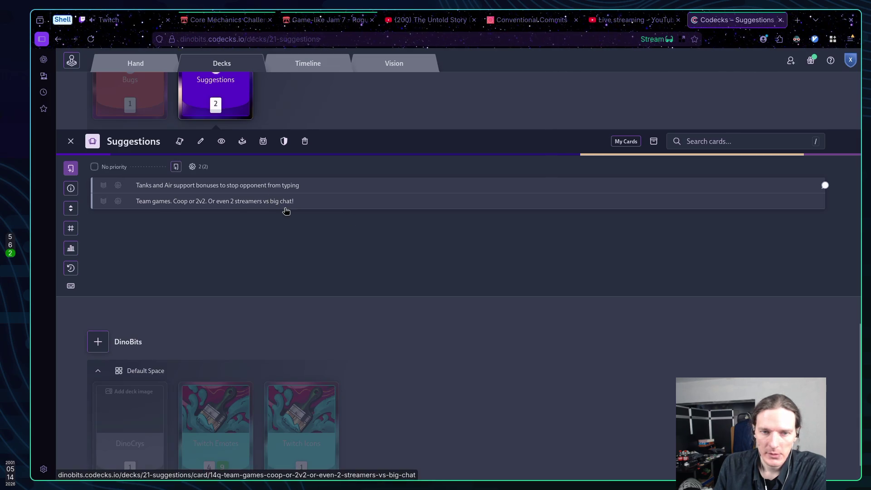
pyautogui.click(92, 149)
pyautogui.scroll(10, 358, 206)
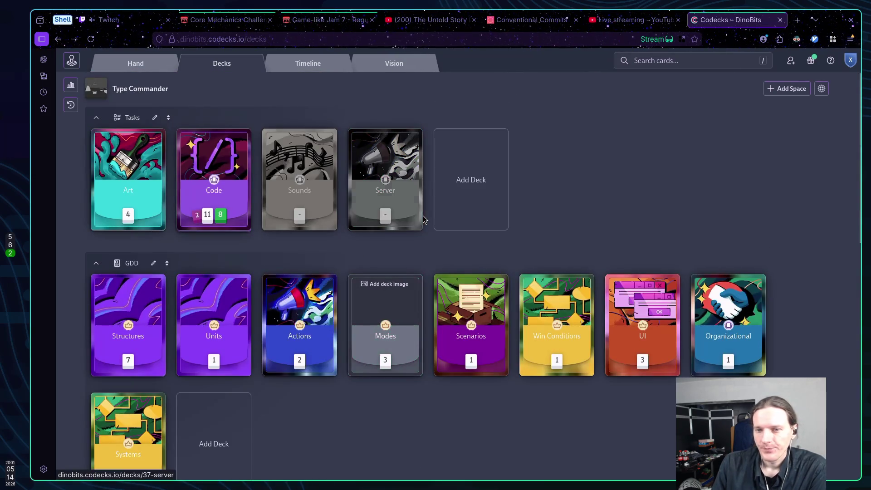
# Glance at the Twitch dashboard, return to Codecks, and open Mission Control and the user profile
pyautogui.click(134, 20)
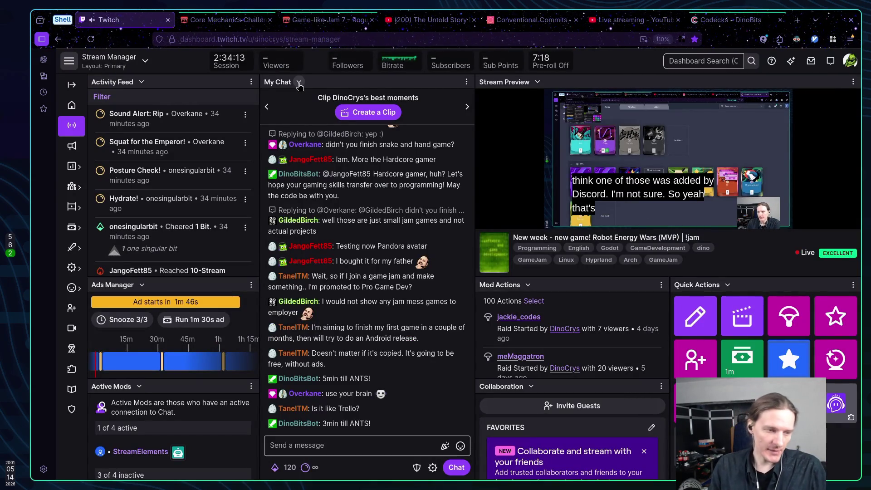
pyautogui.click(748, 22)
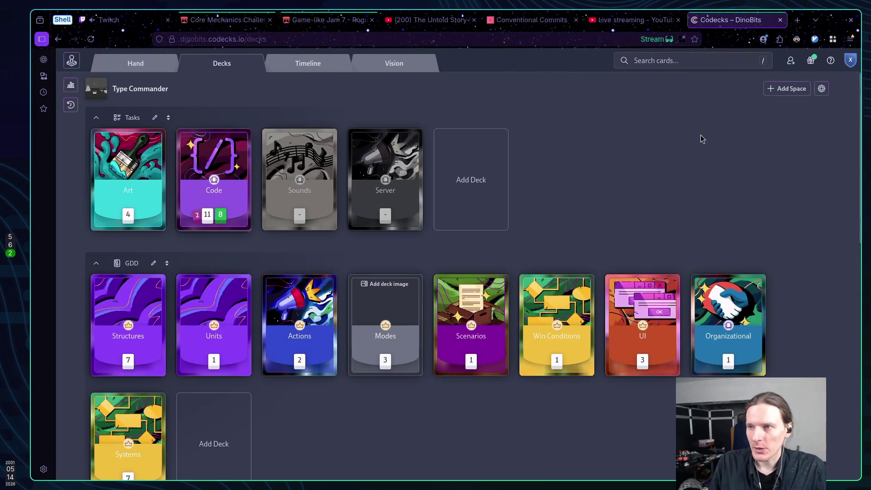
pyautogui.click(72, 61)
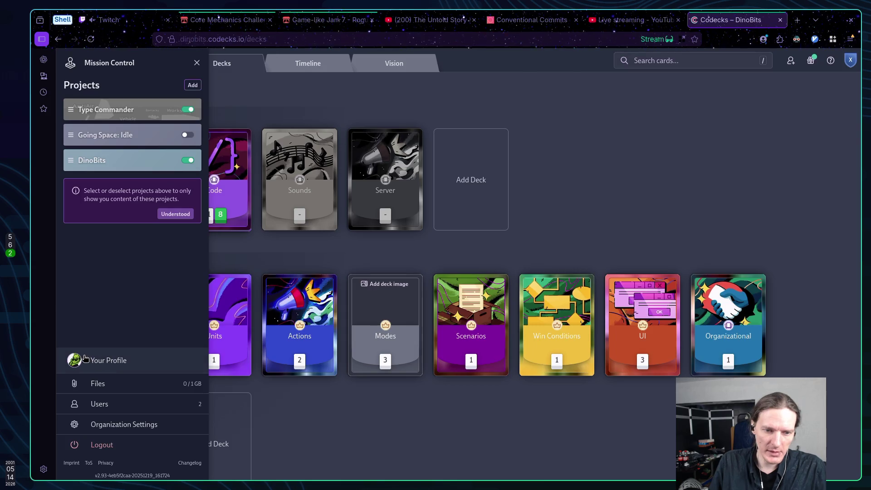
pyautogui.click(84, 360)
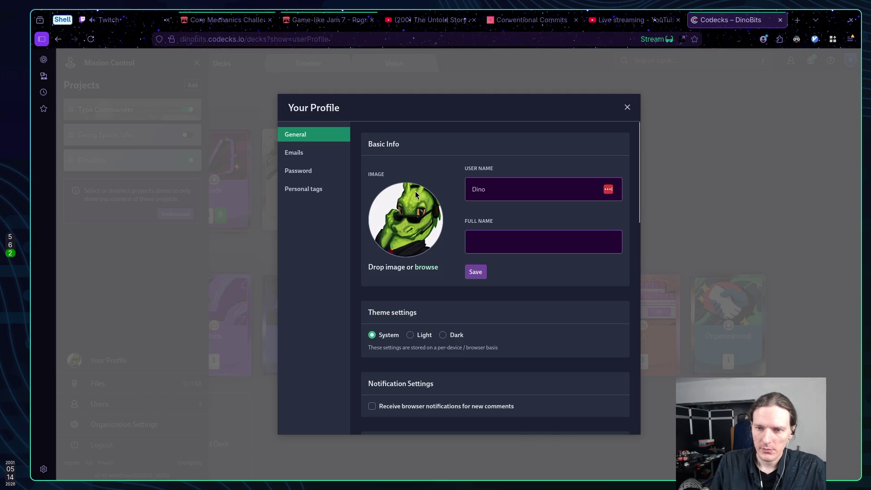
# Scroll through the Your Profile General settings, then close the profile and the Mission Control panel
pyautogui.scroll(-7, 478, 181)
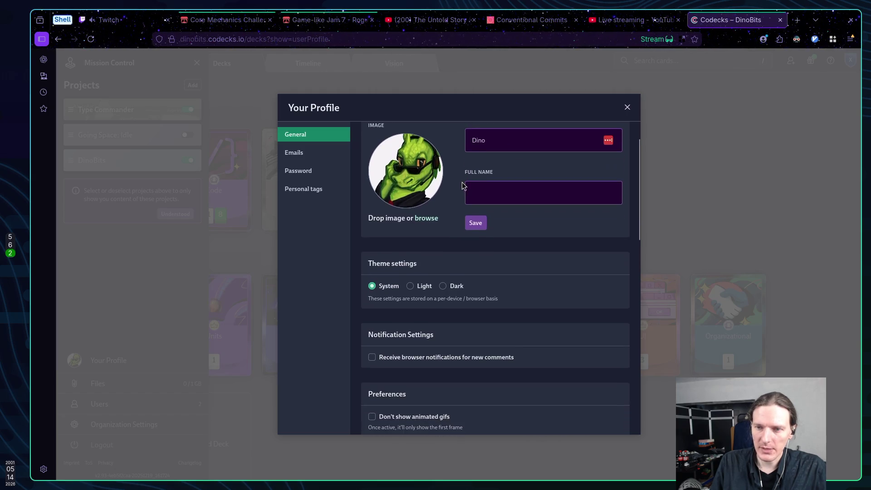
pyautogui.scroll(-5, 456, 182)
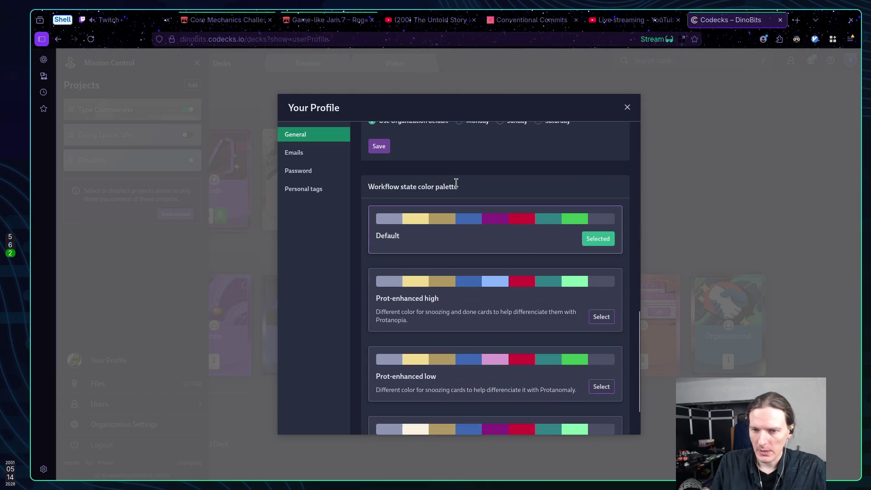
pyautogui.scroll(7, 457, 185)
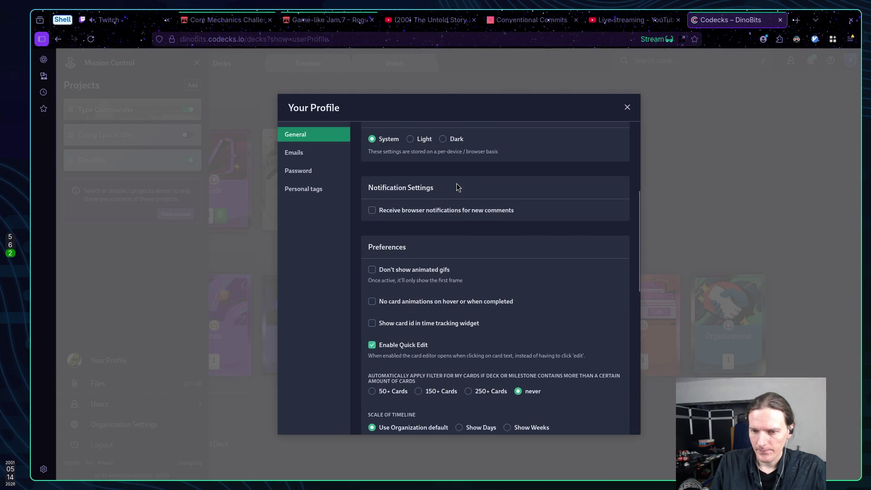
pyautogui.scroll(4, 457, 185)
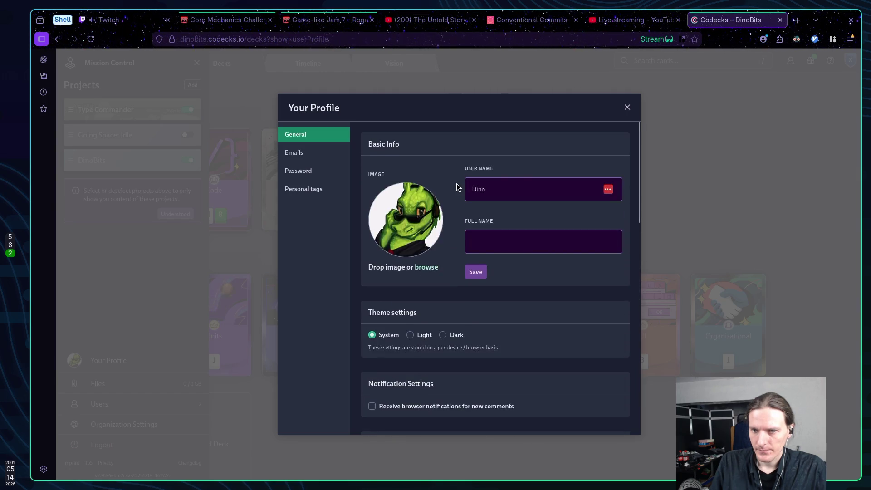
pyautogui.click(626, 108)
pyautogui.click(574, 121)
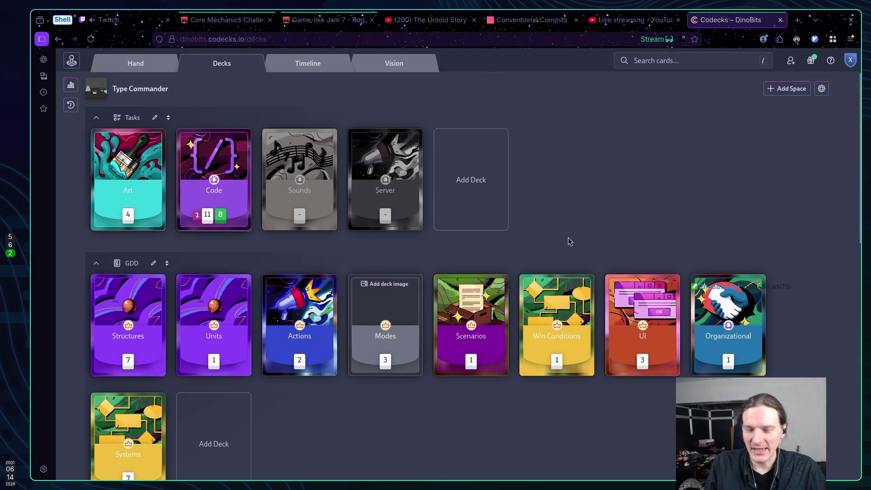
# Switch to the Twitch tab, move to the empty workspace 1, and open a new terminal
pyautogui.hotkey('ctrl', '1')
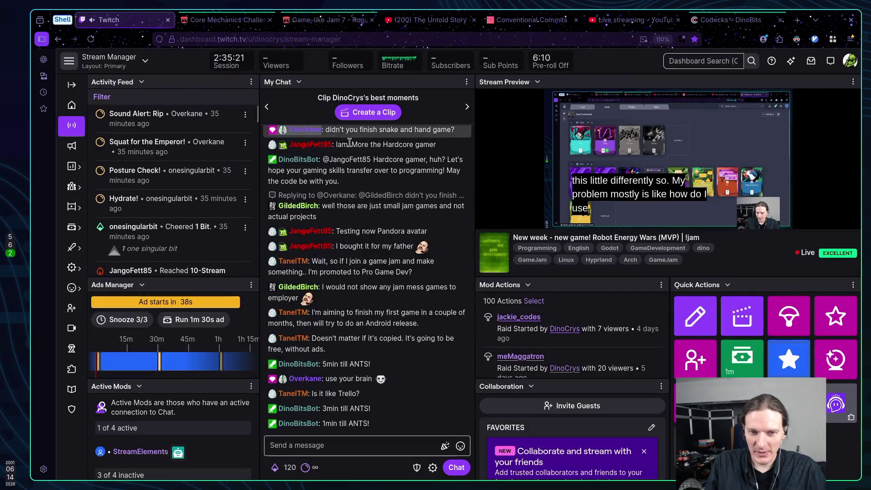
pyautogui.press('super+1')
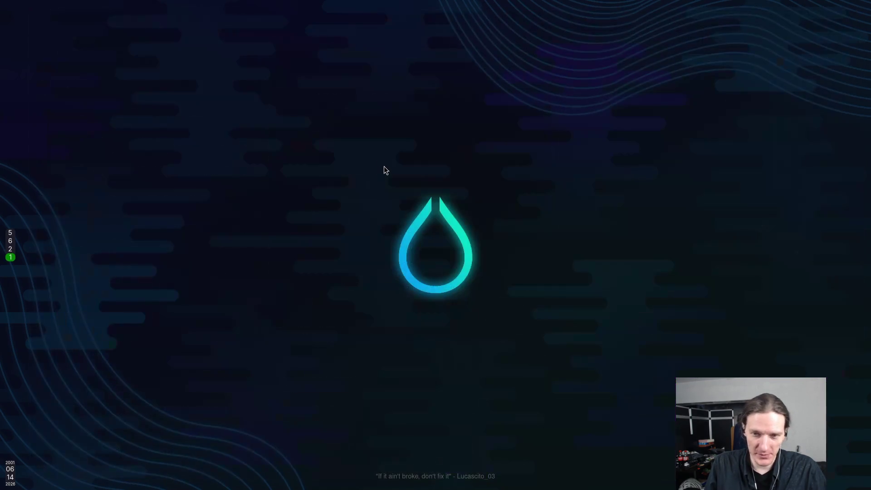
pyautogui.press('super+Return')
# Launch Neovim and run :messages to read the GDScript language server warning
pyautogui.write('nvim')
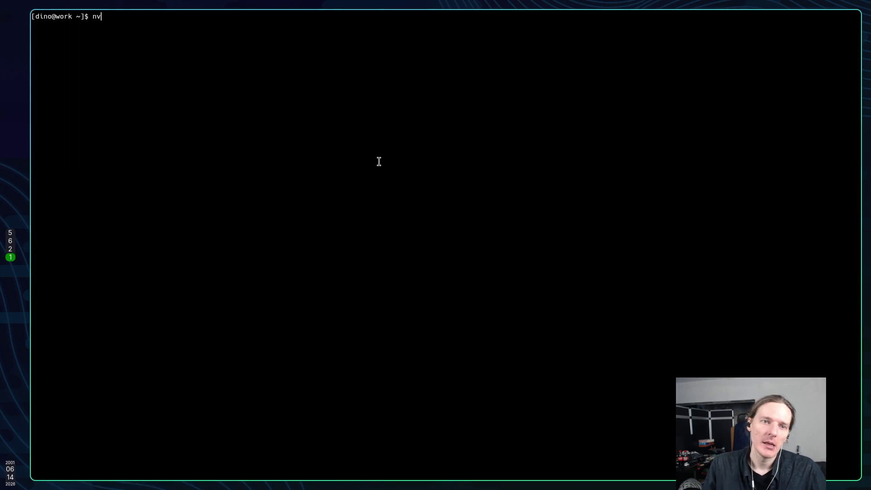
pyautogui.press('Return')
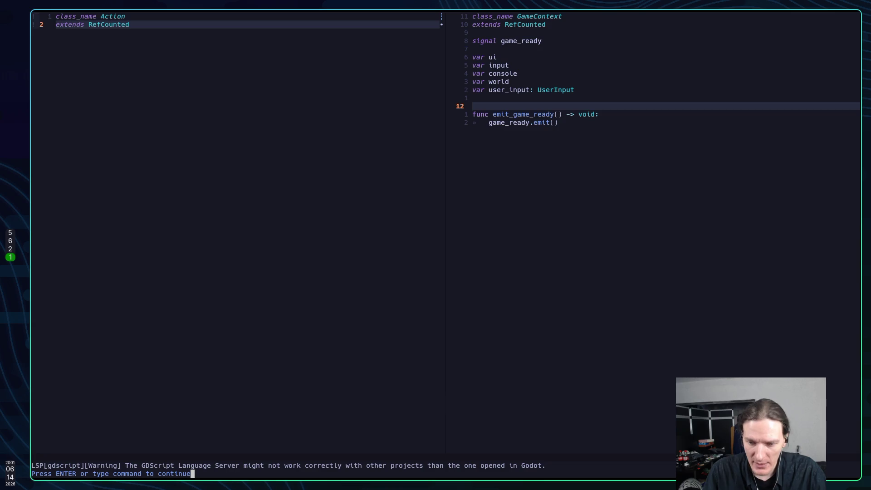
pyautogui.press('Return')
pyautogui.write(':message')
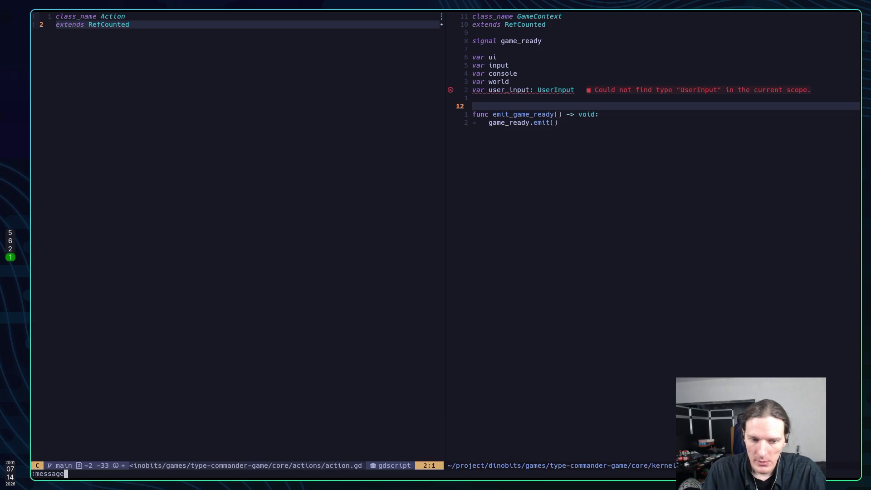
pyautogui.press('Return')
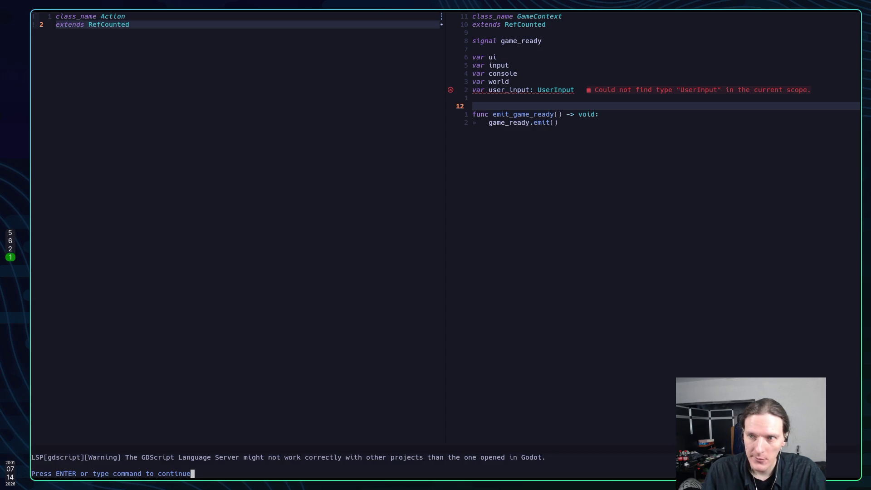
pyautogui.press('Return')
# Bring up Telescope's Discover Projects picker with the space-s-p leader keymap
pyautogui.press(':')
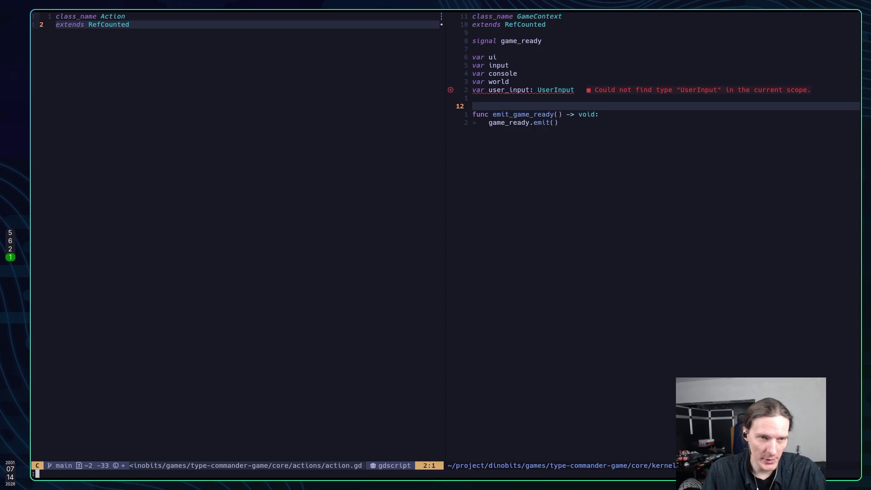
pyautogui.press('Escape')
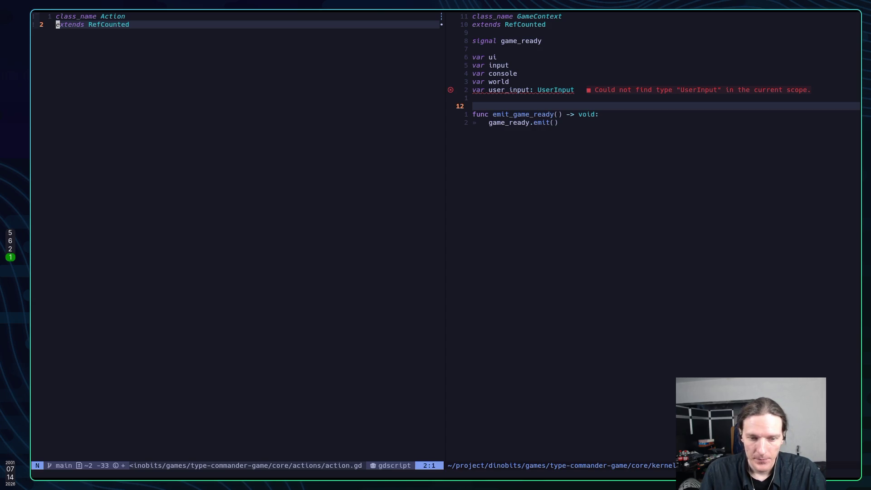
pyautogui.press('space')
pyautogui.press('s')
pyautogui.press('p')
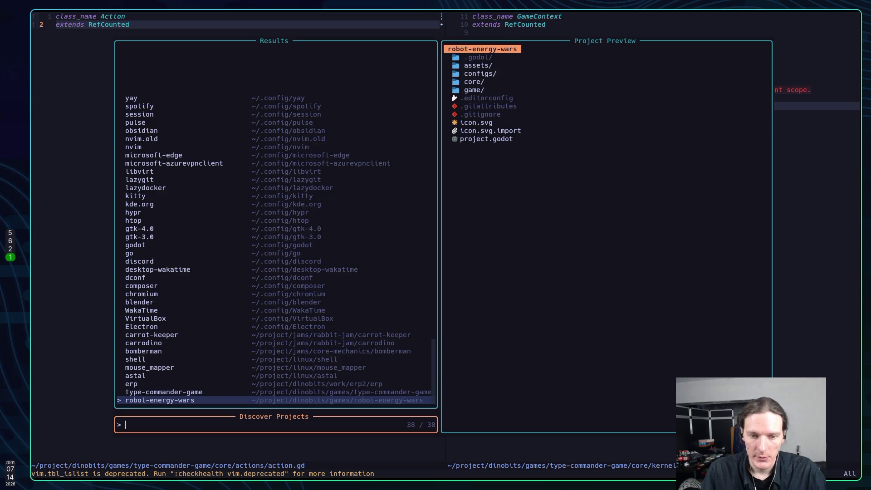
# Open robot-energy-wars from Discover Projects, browse its file tree, then quit Neovim
pyautogui.press('Return')
pyautogui.press('space')
pyautogui.press('e')
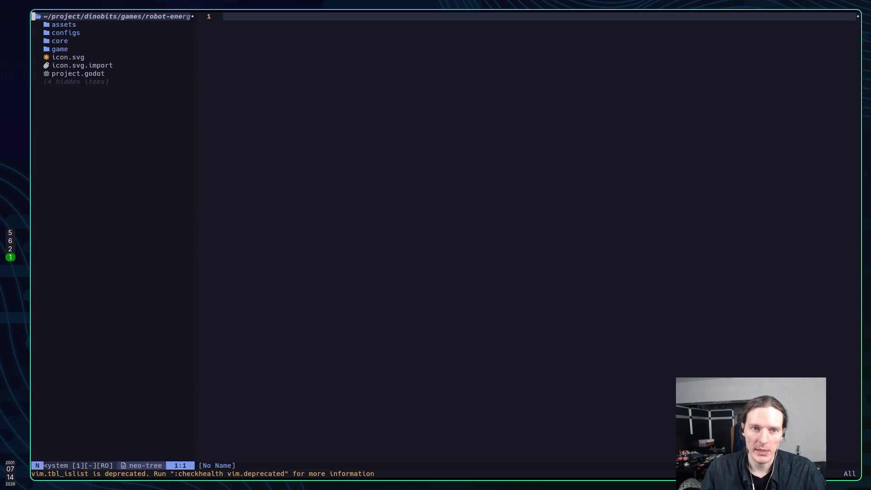
pyautogui.press('j')
pyautogui.press('j')
pyautogui.press('j')
pyautogui.press('j')
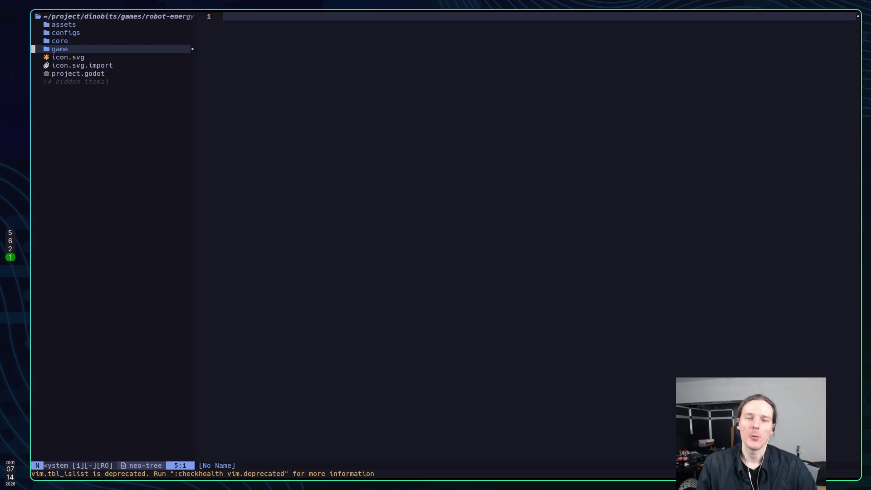
pyautogui.press('space')
pyautogui.write('e:q')
pyautogui.press('Return')
# Clear the terminal, relaunch Neovim with the project's file tree, and return to workspace 2
pyautogui.write('clear')
pyautogui.press('Return')
pyautogui.write('nvim')
pyautogui.press('Return')
pyautogui.press('space')
pyautogui.press('e')
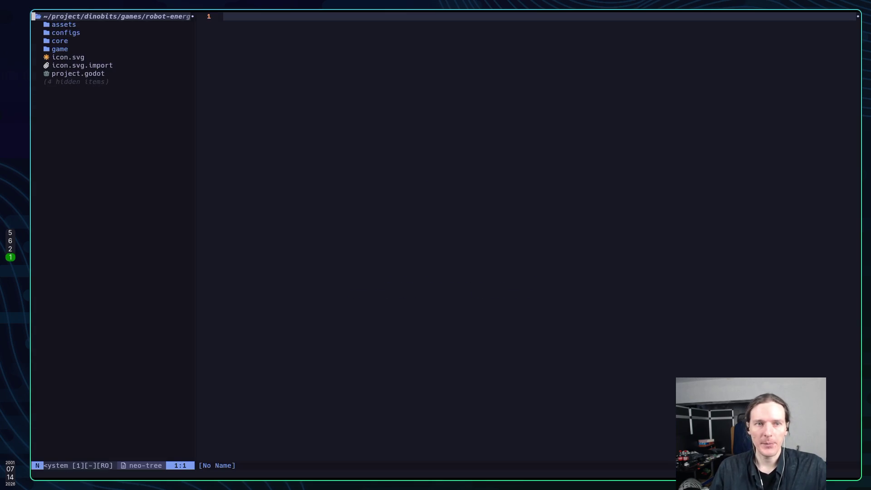
pyautogui.press('j')
pyautogui.press('j')
pyautogui.press('j')
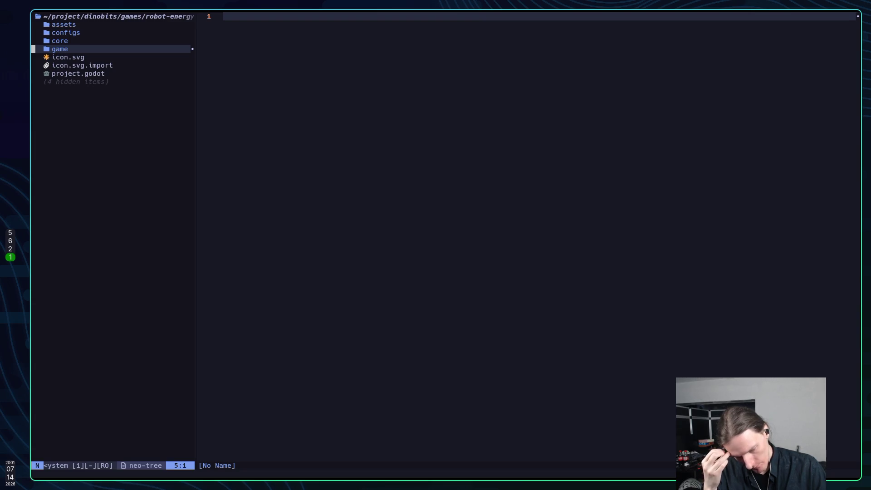
pyautogui.press('super+2')
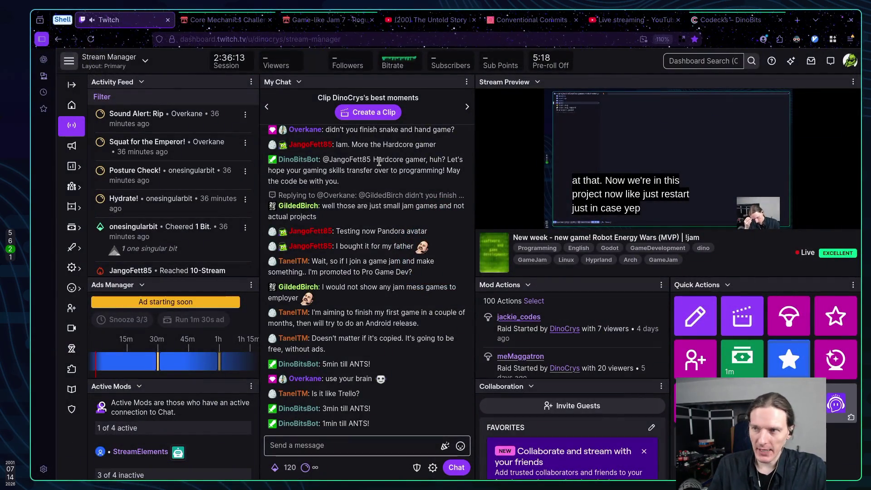
# Load github.com in a new browser tab
pyautogui.click(759, 20)
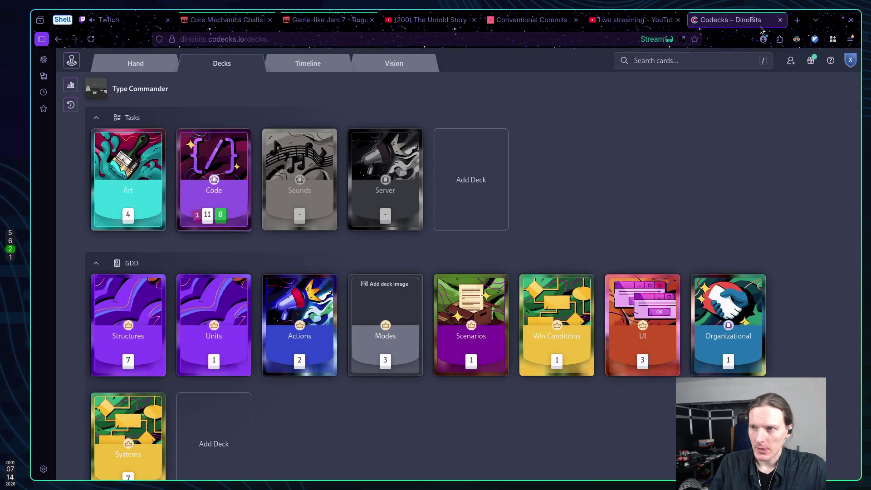
pyautogui.click(797, 20)
pyautogui.write('github.com')
pyautogui.press('Return')
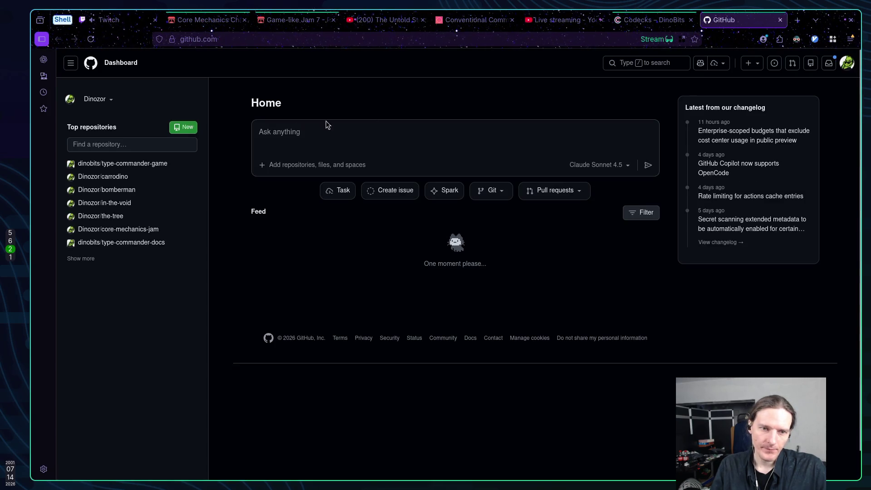
# Switch the dashboard to dinobits and start a new repository from its organization page
pyautogui.click(106, 101)
pyautogui.click(136, 152)
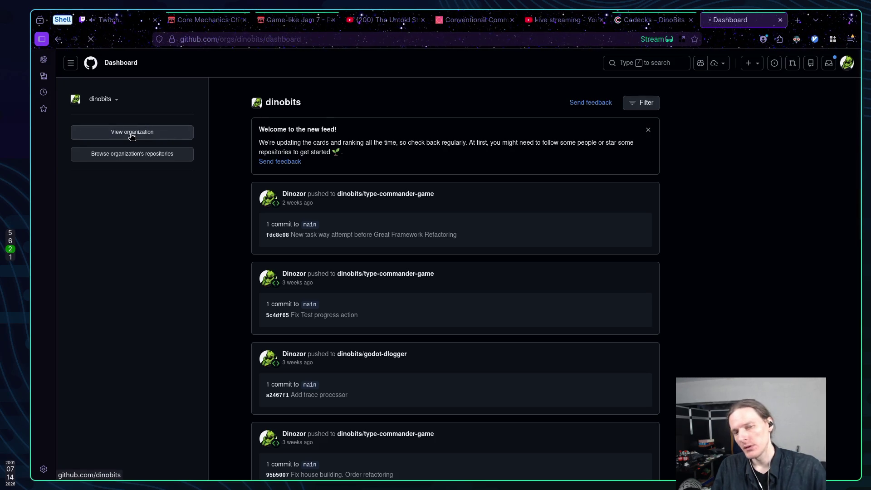
pyautogui.click(152, 159)
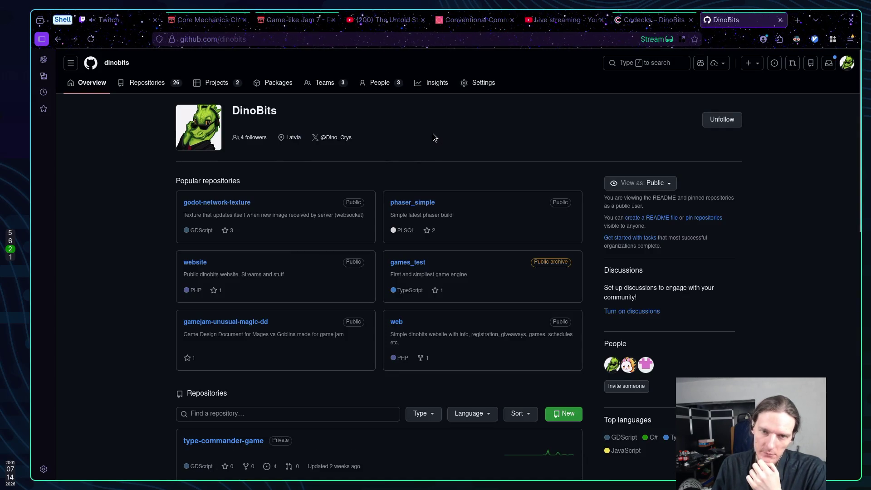
pyautogui.scroll(-4, 427, 138)
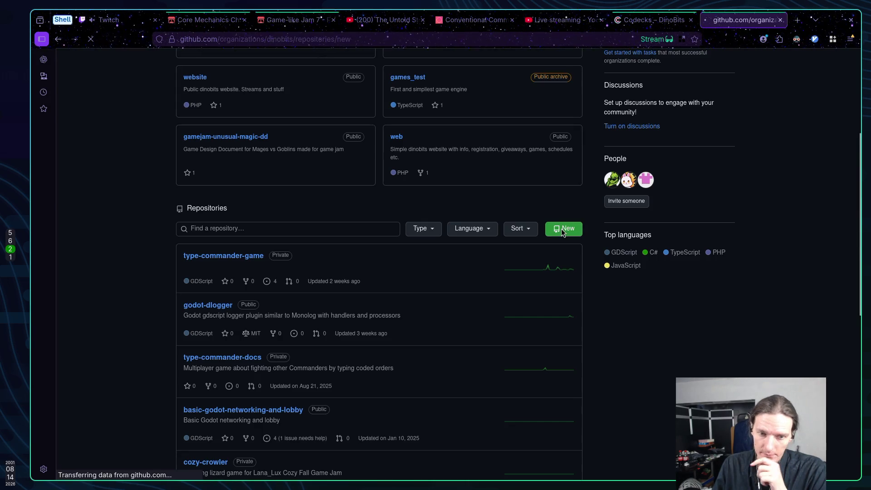
pyautogui.click(472, 185)
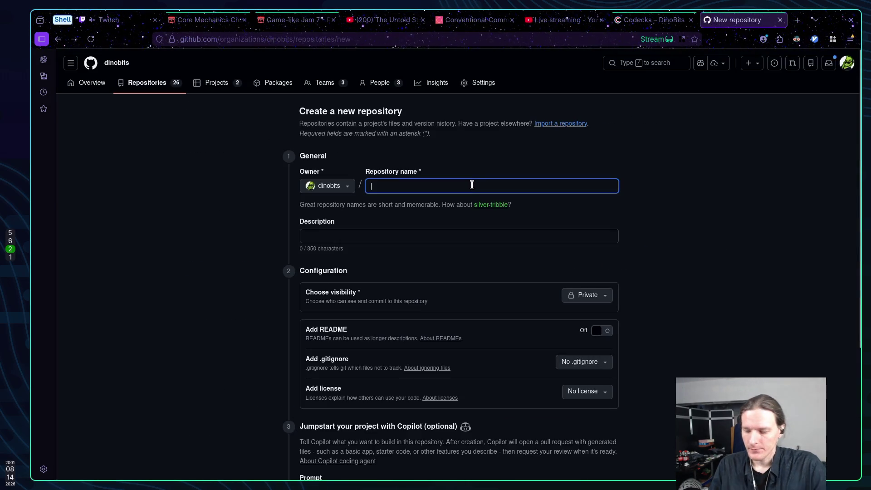
# Name the new dinobits repository robot-energy-wars-game and return to the terminal
pyautogui.write('robot-e')
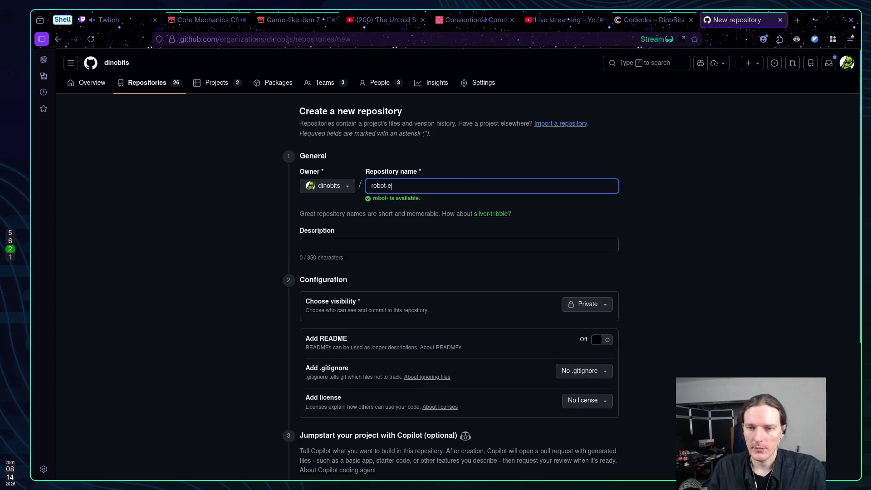
pyautogui.write('nergy-wars')
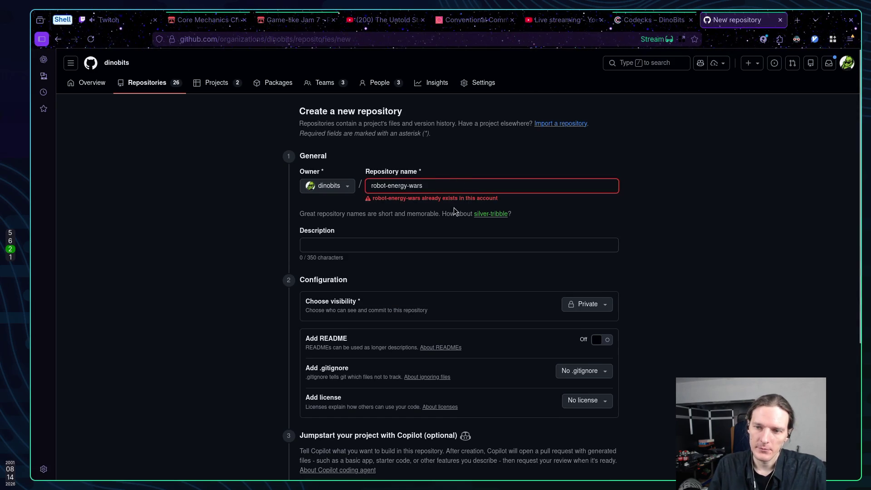
pyautogui.scroll(-5, 210, 191)
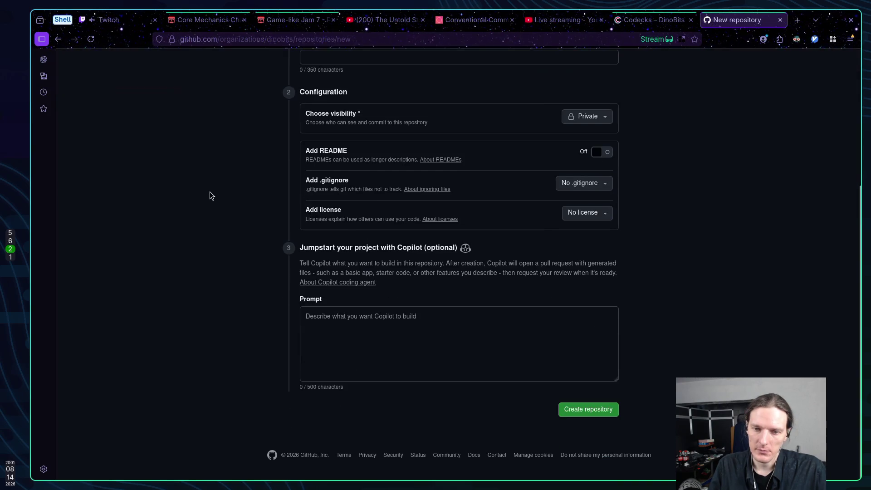
pyautogui.scroll(5, 210, 192)
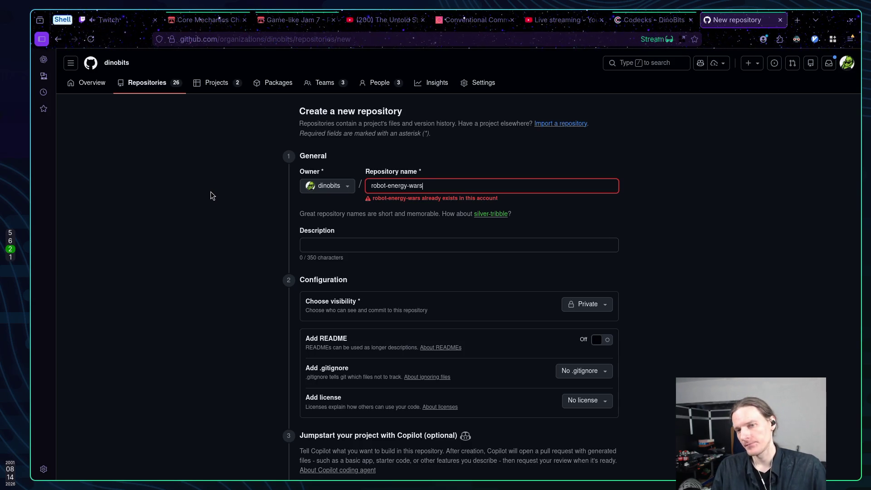
pyautogui.write('-game')
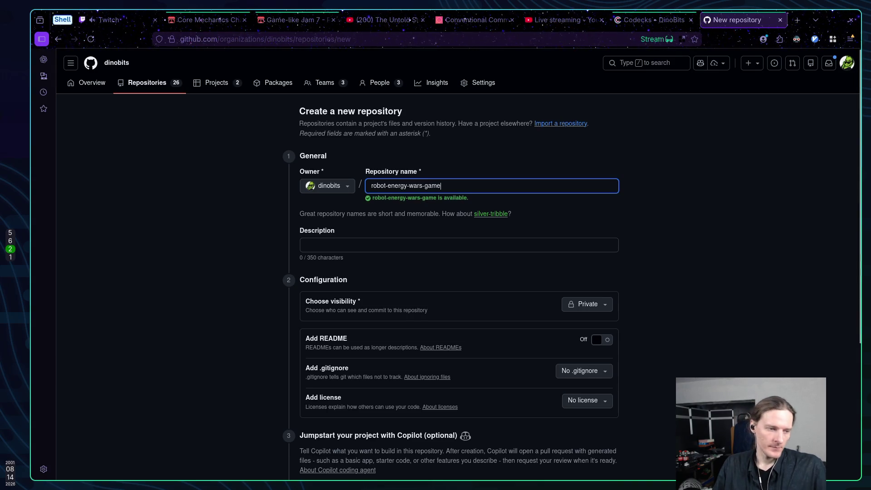
pyautogui.press('super+3')
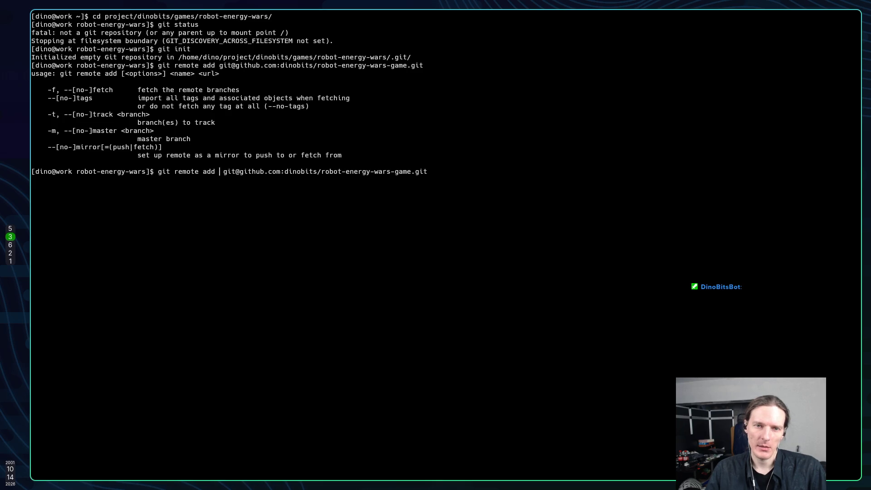
# Add the robot-energy-wars-game GitHub repository as remote origin and check git status
pyautogui.write('origin')
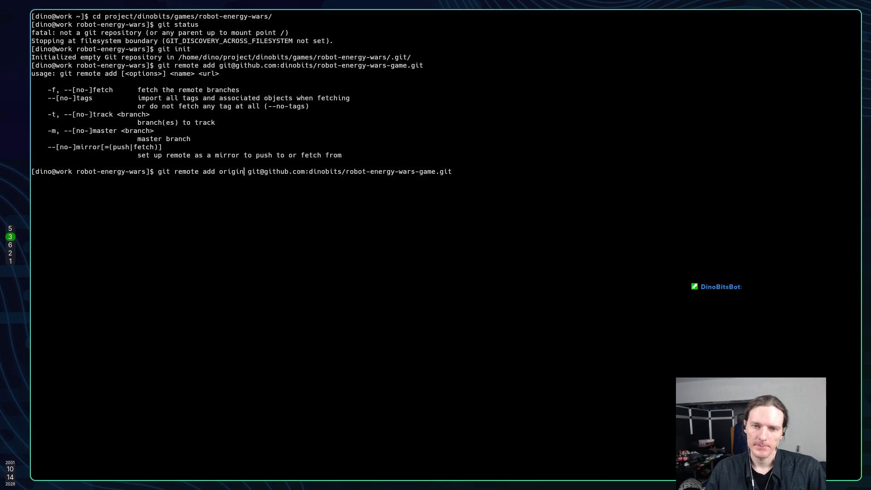
pyautogui.press('Return')
pyautogui.write('git status')
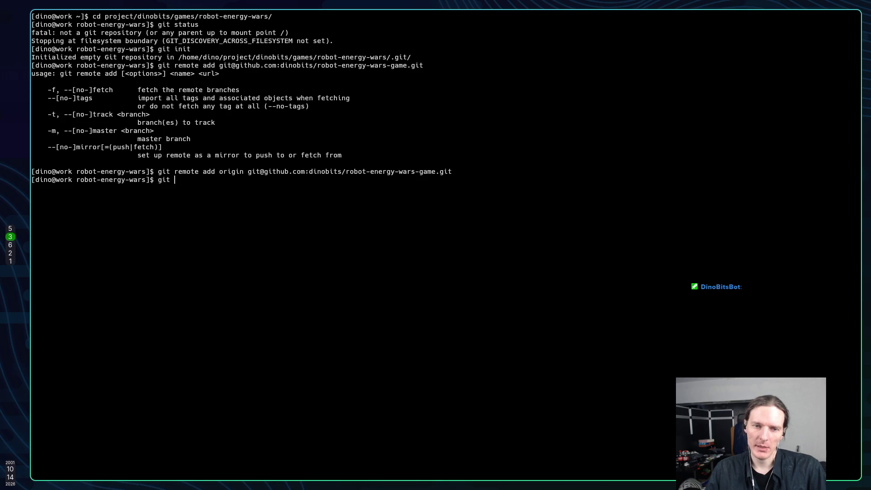
pyautogui.press('Return')
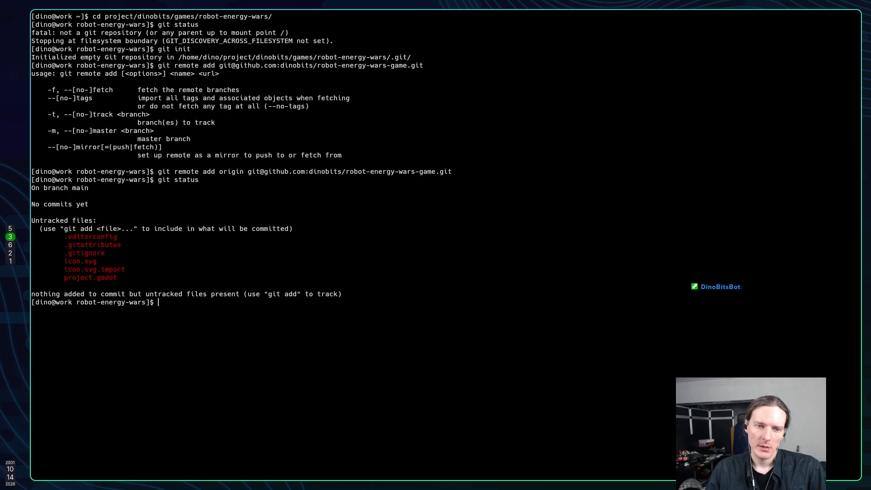
# Run git pull and try setting local main's upstream to origin/main
pyautogui.write('git pull')
pyautogui.press('Return')
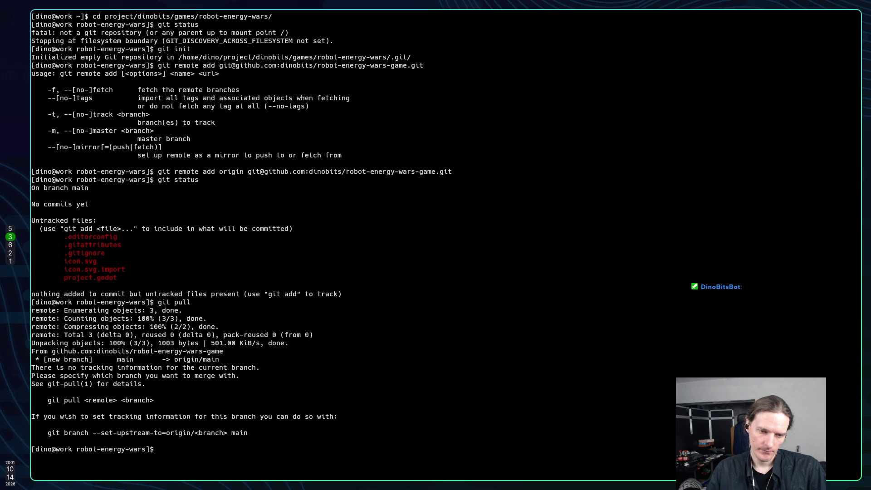
pyautogui.write('git')
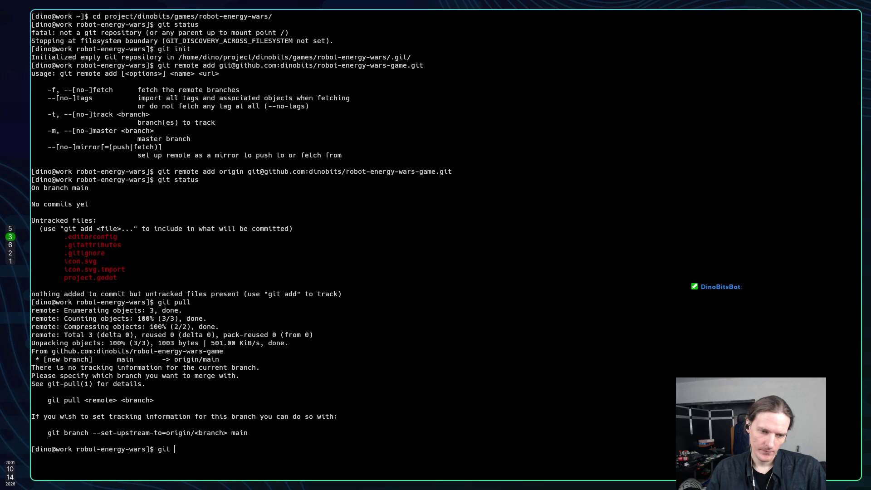
pyautogui.write(' branch ')
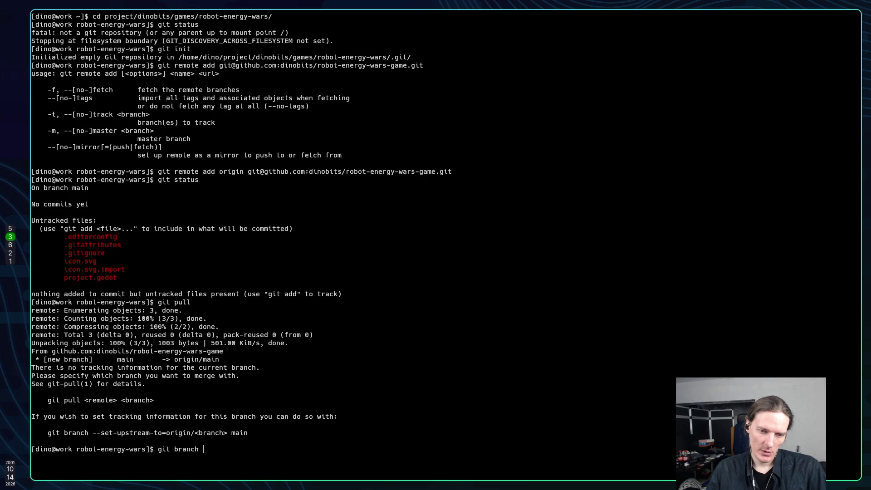
pyautogui.write('--set-up')
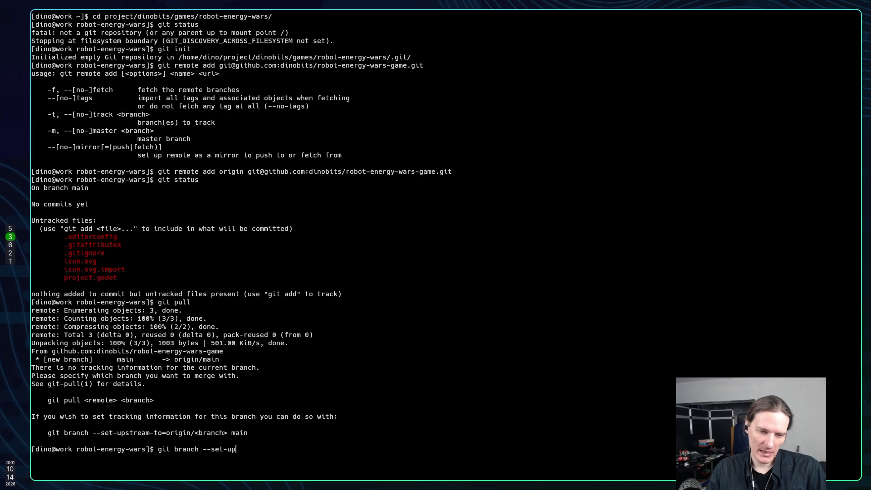
pyautogui.write('s')
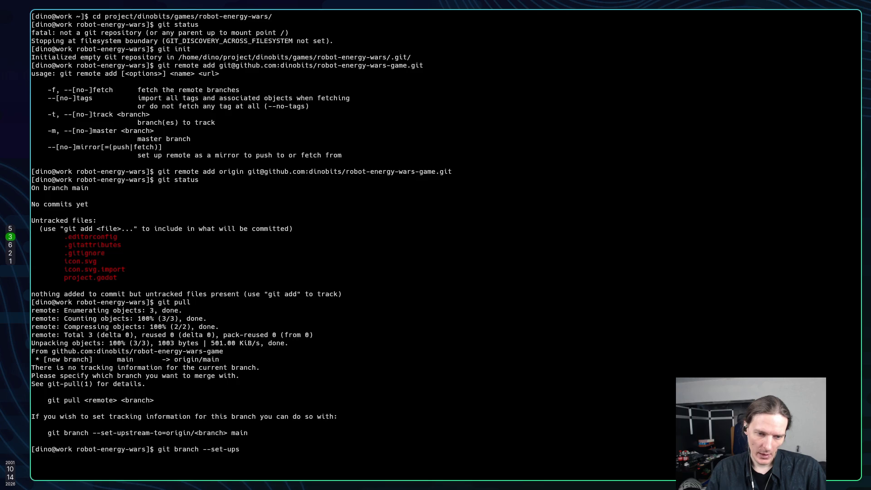
pyautogui.write('tream')
pyautogui.write('-to')
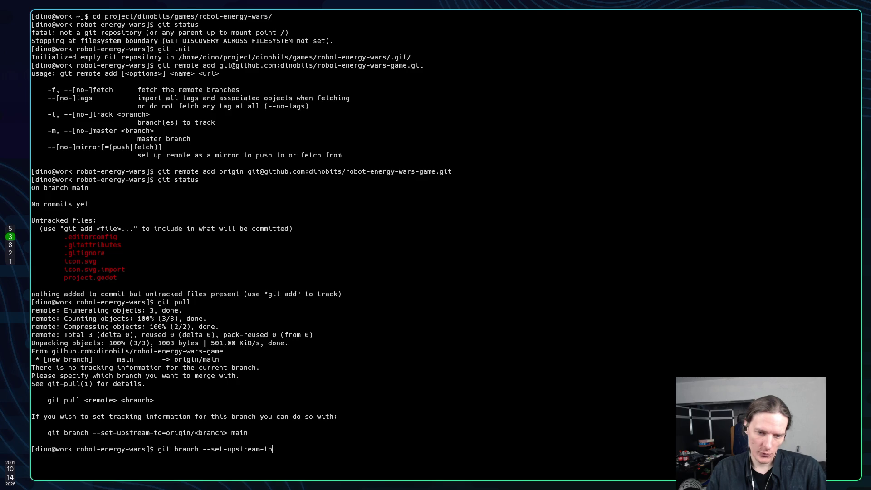
pyautogui.write('=origin/main')
pyautogui.press('Return')
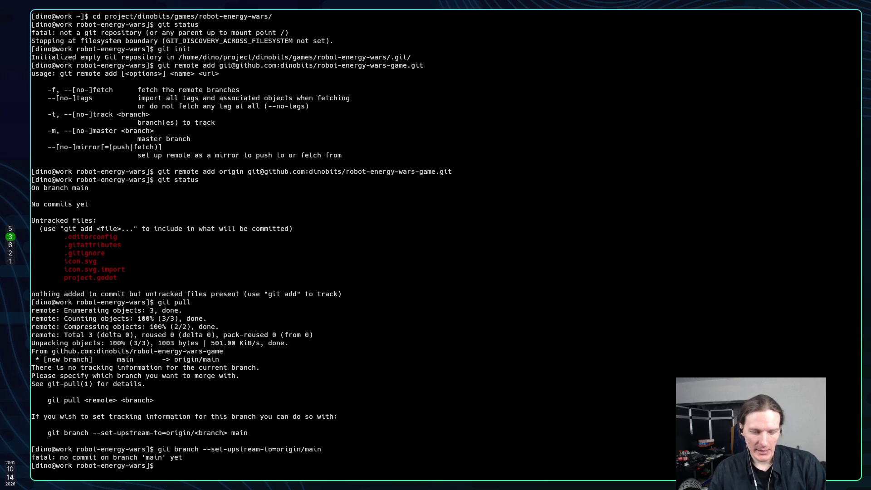
pyautogui.press('super+2')
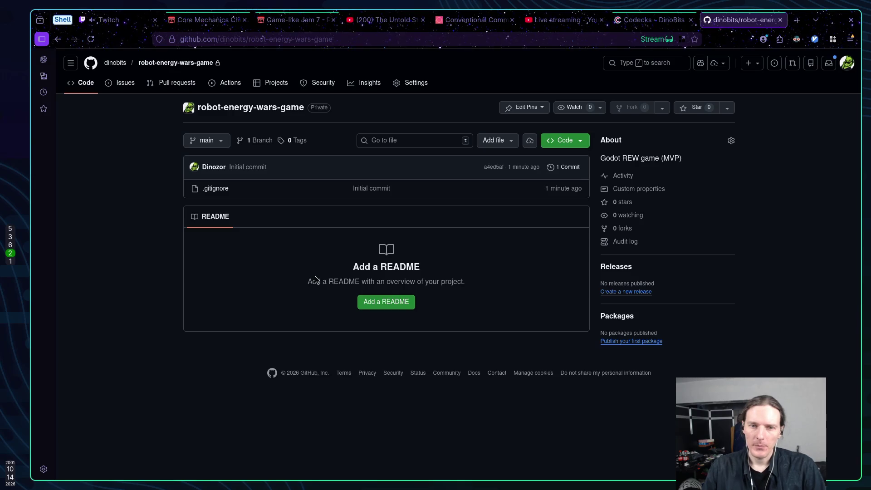
# Check the repository's commit history, which holds only the Initial commit
pyautogui.click(566, 167)
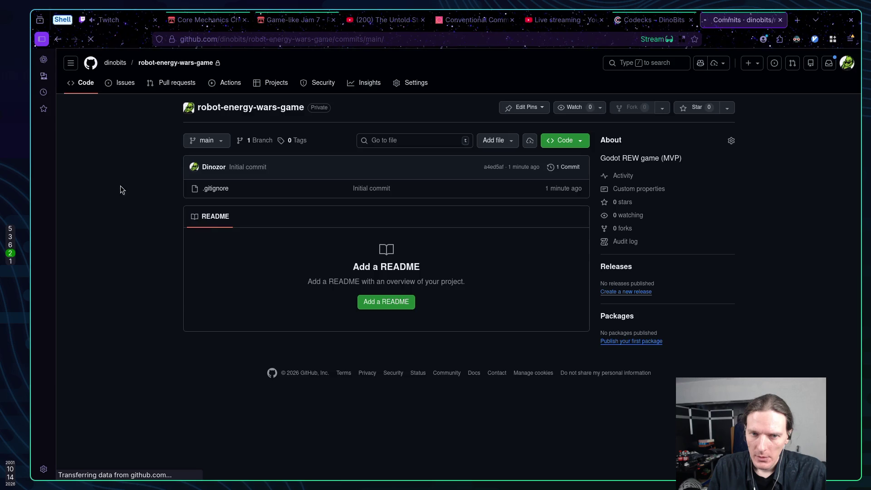
pyautogui.hotkey('alt', 'Tab')
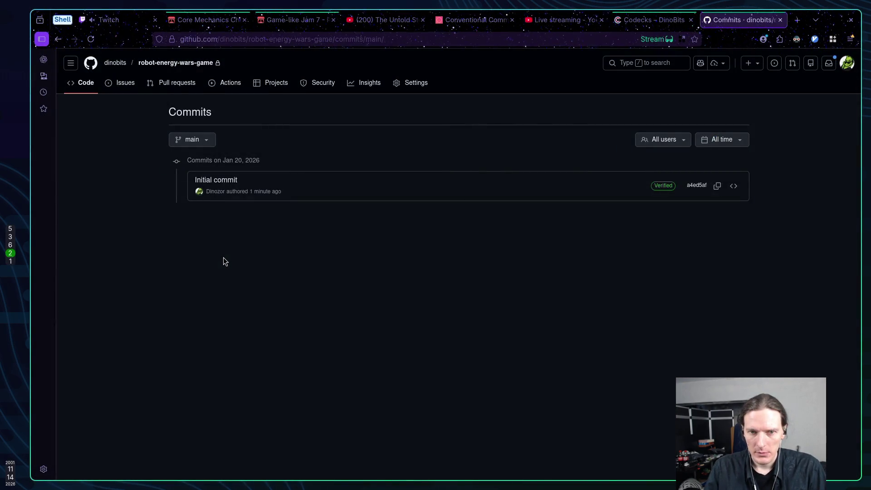
pyautogui.hotkey('alt', 'Left')
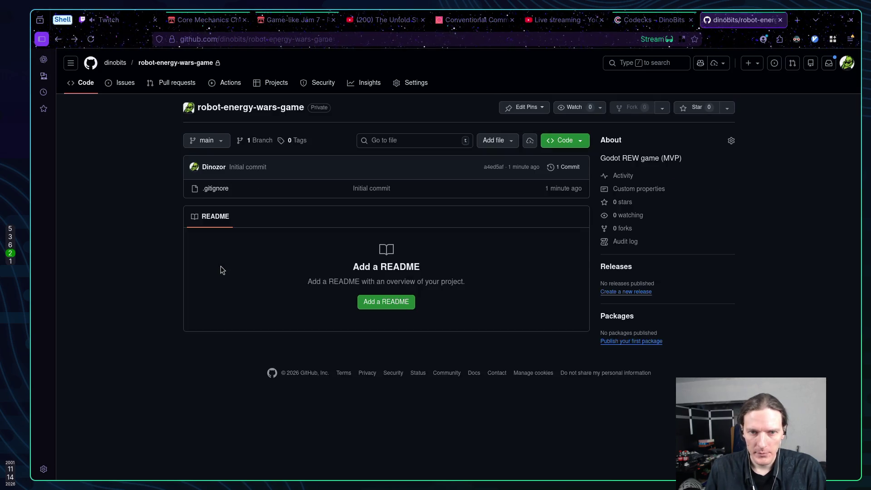
pyautogui.press('super+3')
pyautogui.hotkey('alt', 'Tab')
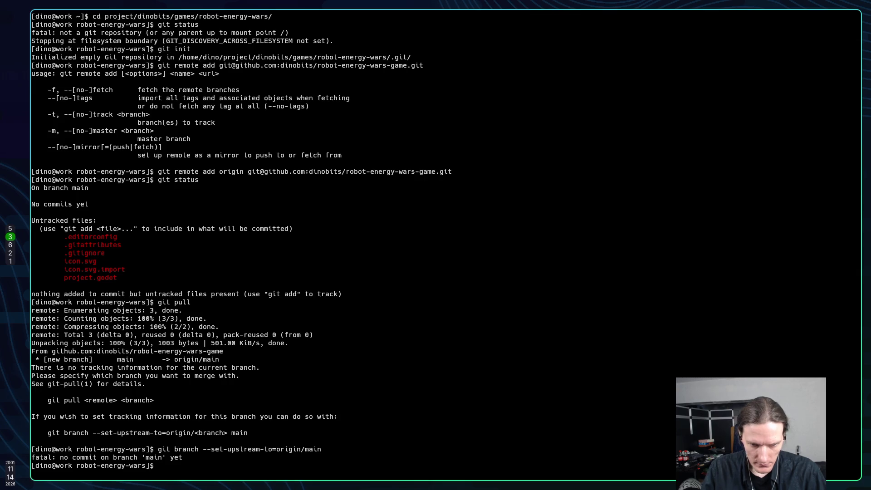
# Run git pull origin main, which aborts, then print the local .gitignore contents
pyautogui.write('git pull')
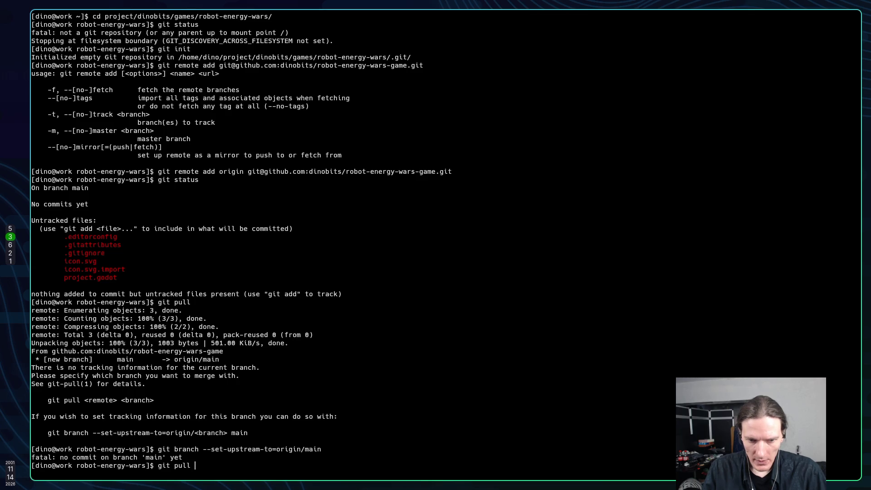
pyautogui.write(' or')
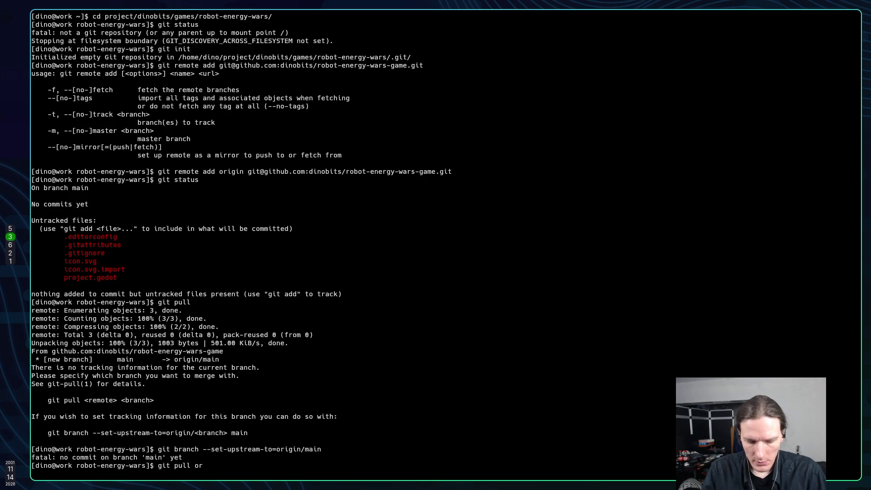
pyautogui.write('igin')
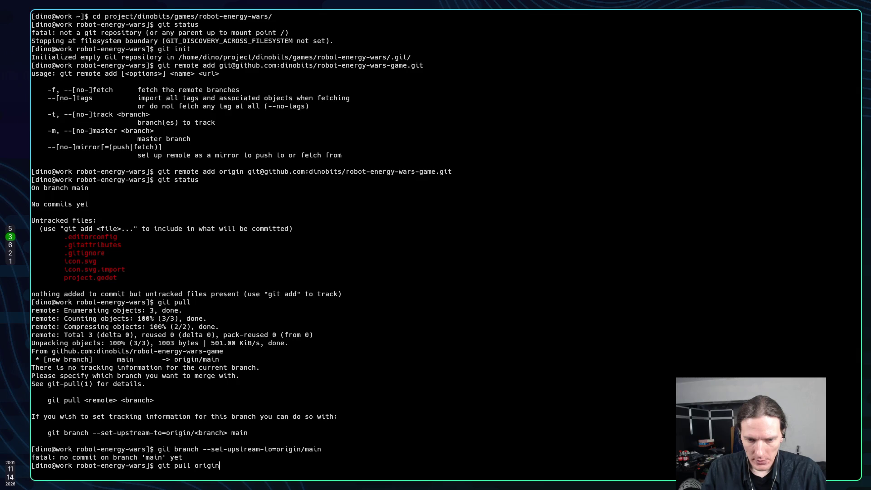
pyautogui.write(' main')
pyautogui.press('Return')
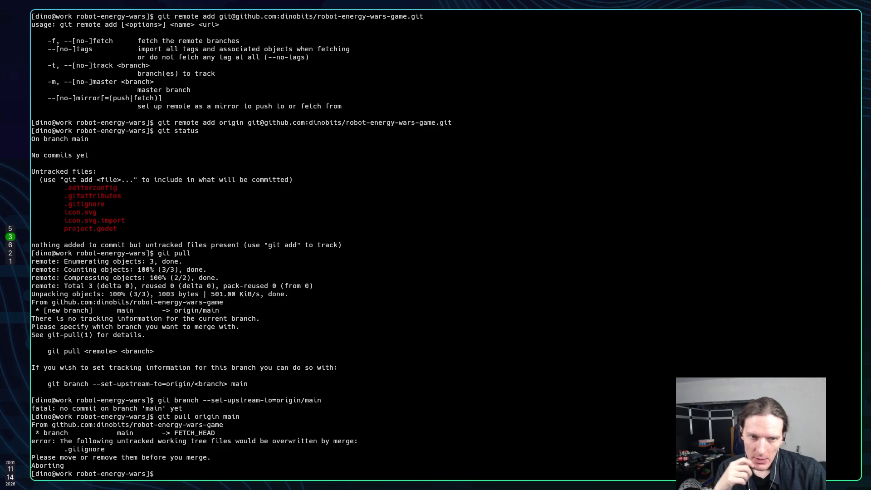
pyautogui.write('cat')
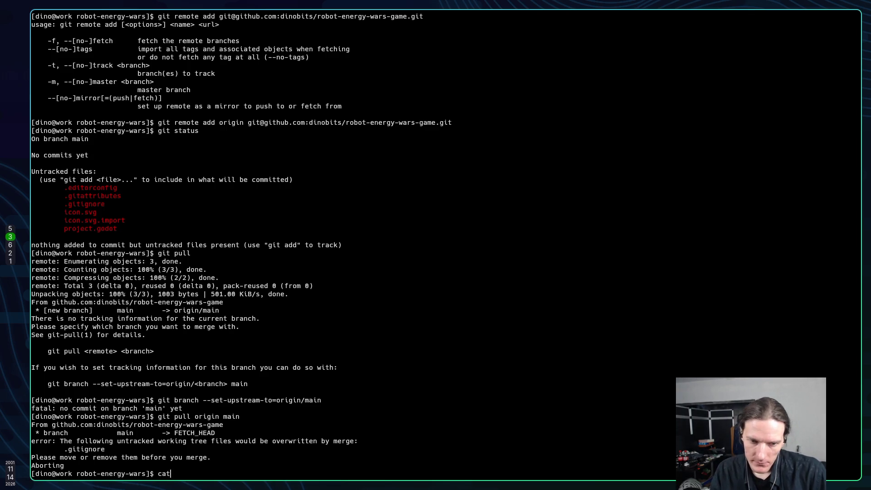
pyautogui.write(' .gitit')
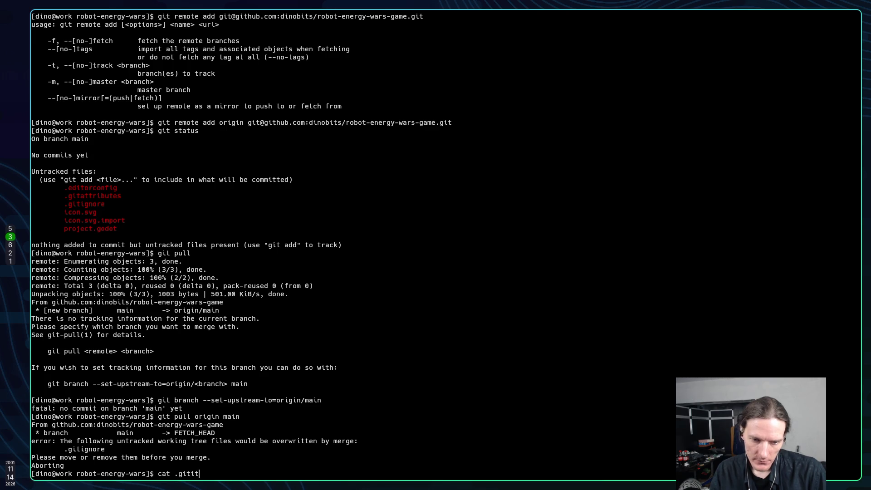
pyautogui.press('BackSpace')
pyautogui.write('g')
pyautogui.press('Tab')
pyautogui.press('Return')
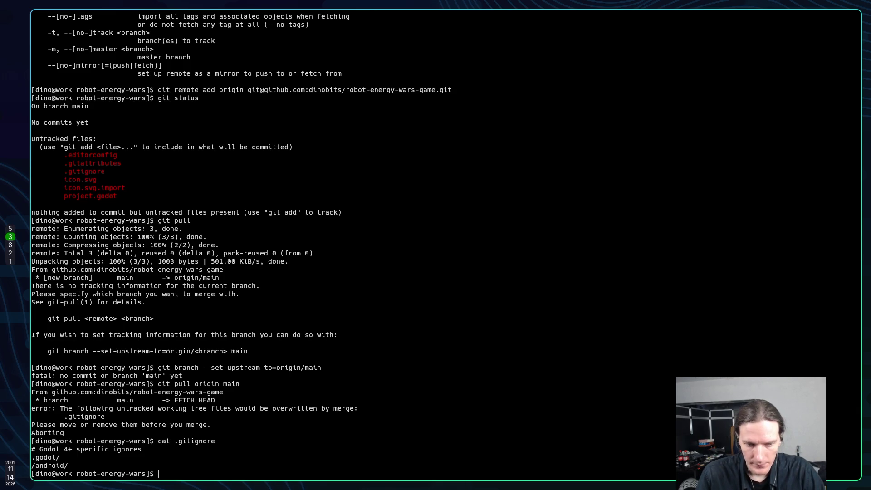
# Rename the local .gitignore to old_gitignore with mv
pyautogui.write('rm g')
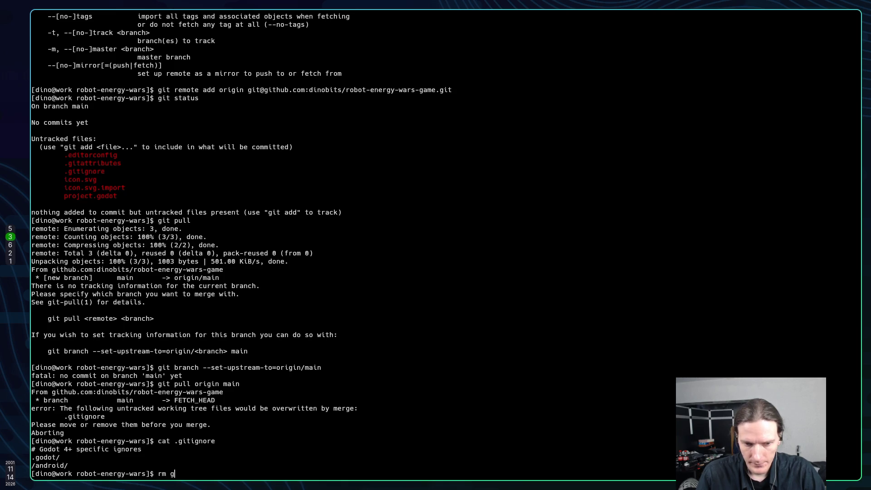
pyautogui.press('BackSpace')
pyautogui.press('BackSpace')
pyautogui.write('gi')
pyautogui.press('BackSpace')
pyautogui.press('BackSpace')
pyautogui.press('BackSpace')
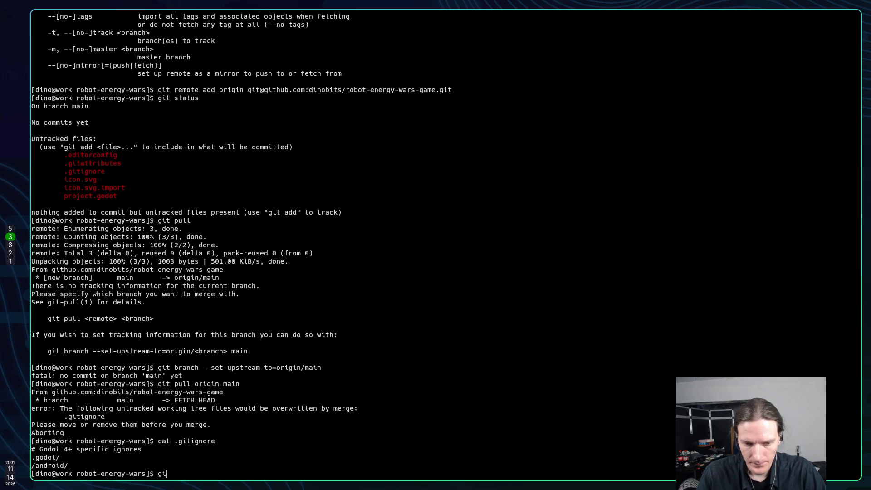
pyautogui.write('ch')
pyautogui.press('BackSpace')
pyautogui.press('BackSpace')
pyautogui.write('mv .git')
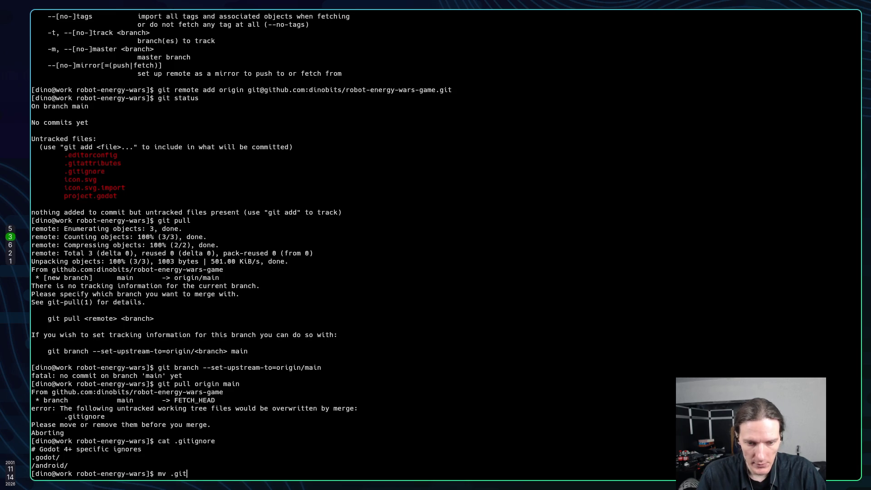
pyautogui.press('Tab')
pyautogui.press('Tab')
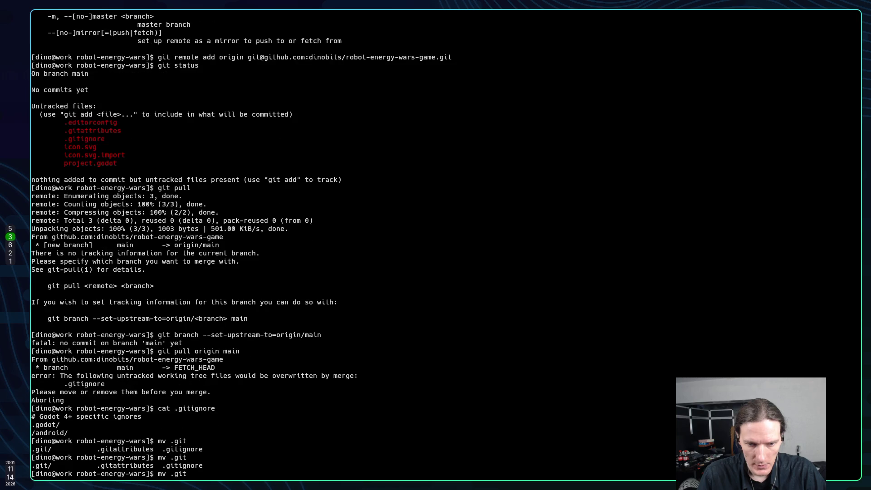
pyautogui.press('Tab')
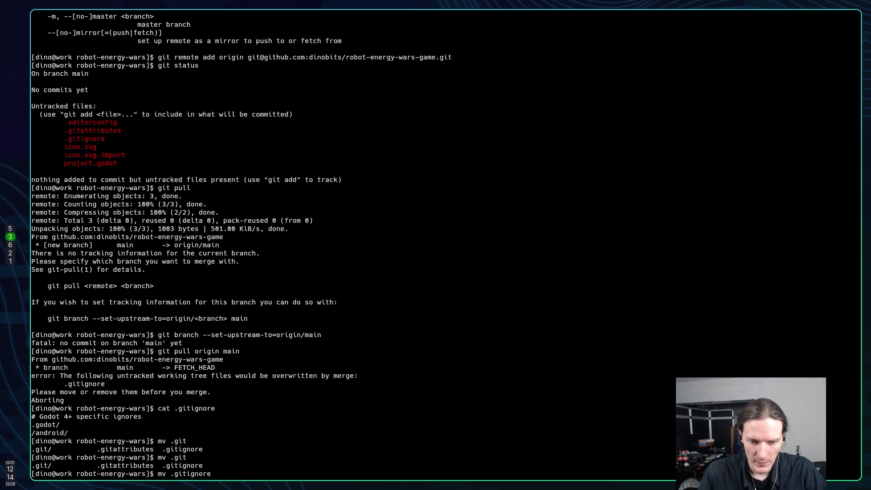
pyautogui.write(' o')
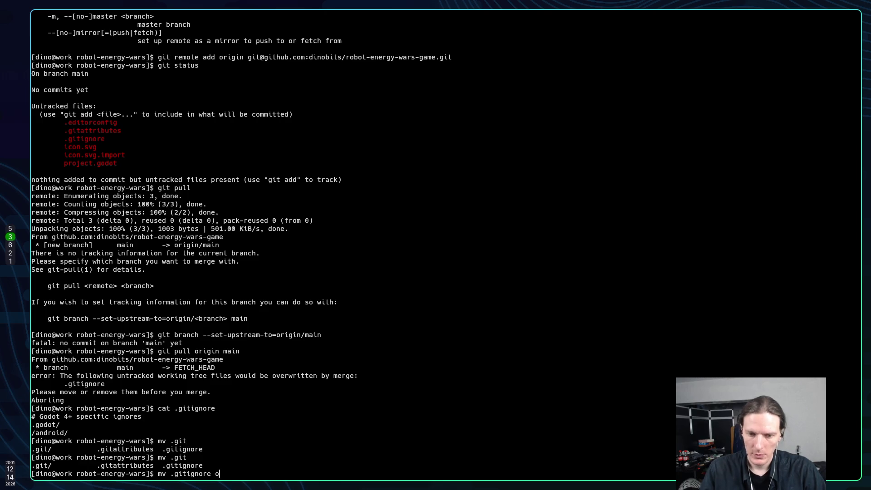
pyautogui.write('ld_')
pyautogui.write('gi')
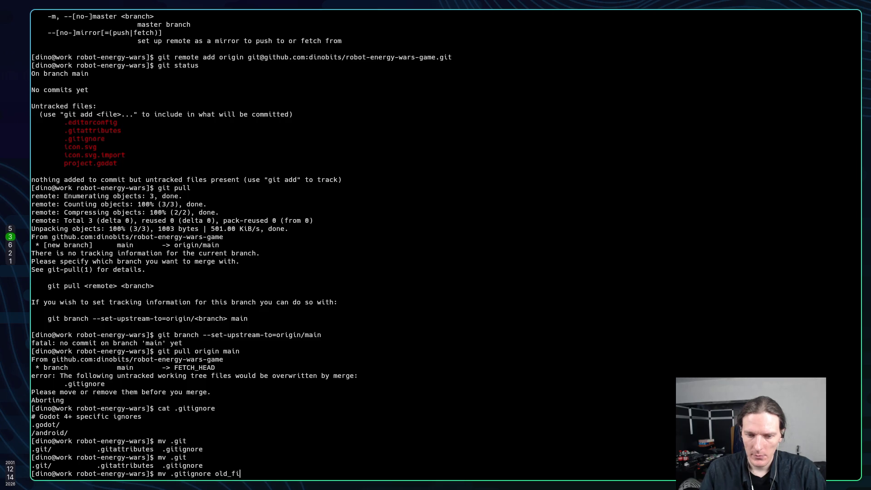
pyautogui.write('t')
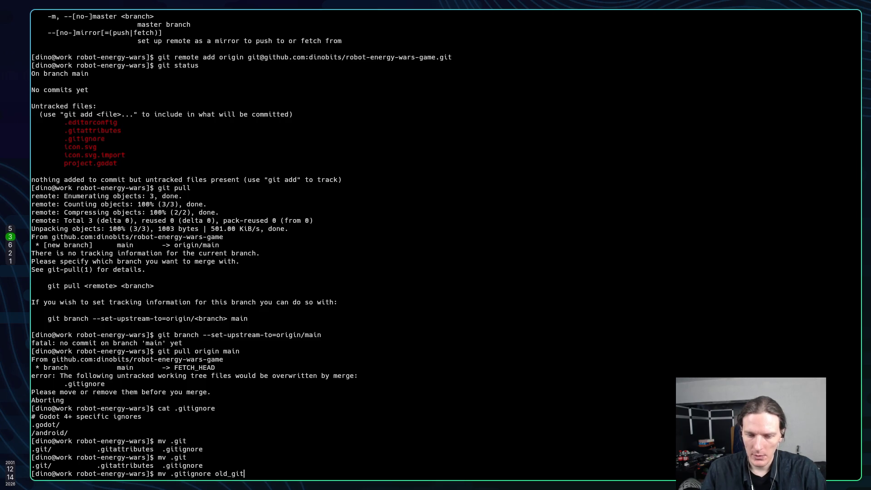
pyautogui.write('ignore')
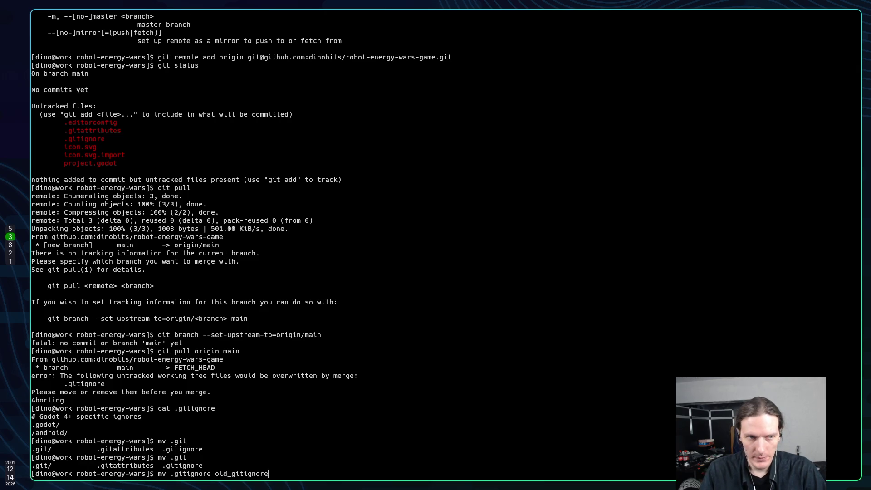
pyautogui.press('Return')
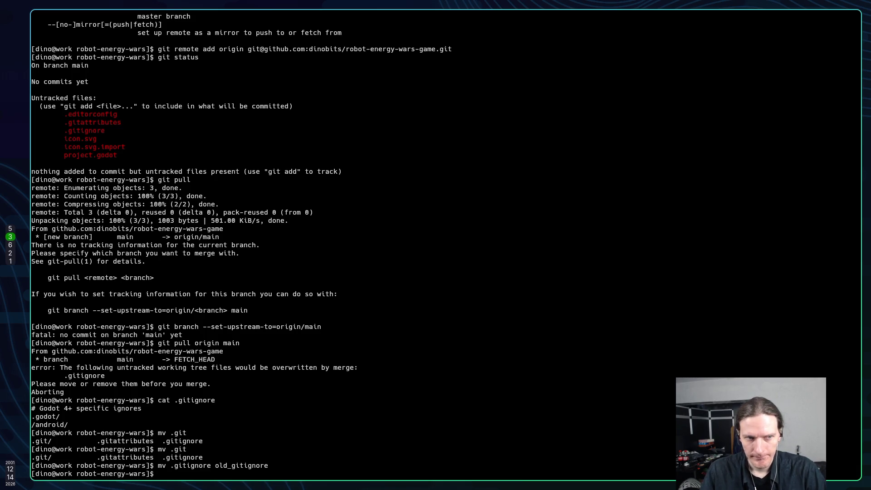
# Browse shell history and cancel the recalled git init command
pyautogui.press('Up')
pyautogui.press('Up')
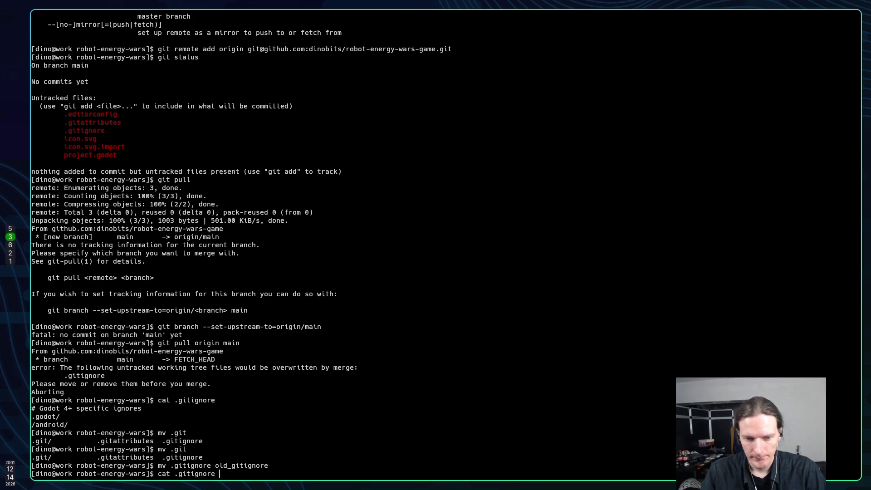
pyautogui.press('Up')
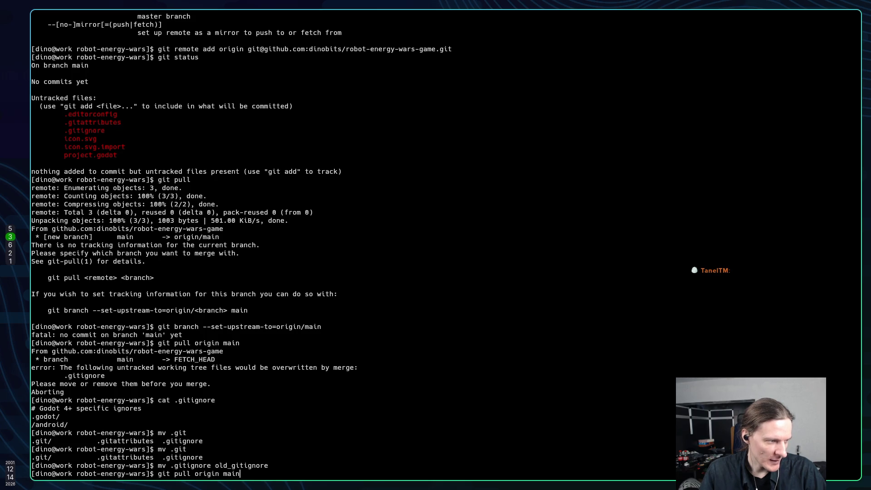
pyautogui.press('Up')
pyautogui.press('Up')
pyautogui.press('Up')
pyautogui.press('Up')
pyautogui.hotkey('ctrl', 'c')
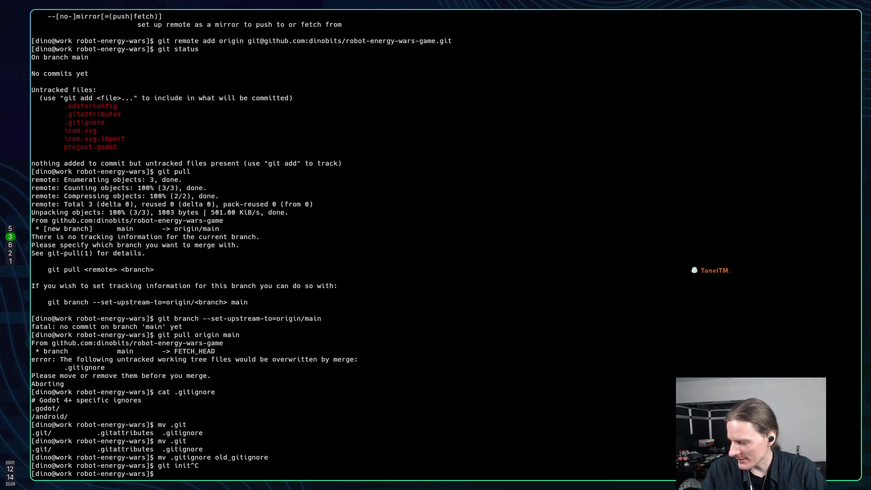
# Run sl, then re-run git pull origin main from history
pyautogui.write('sl')
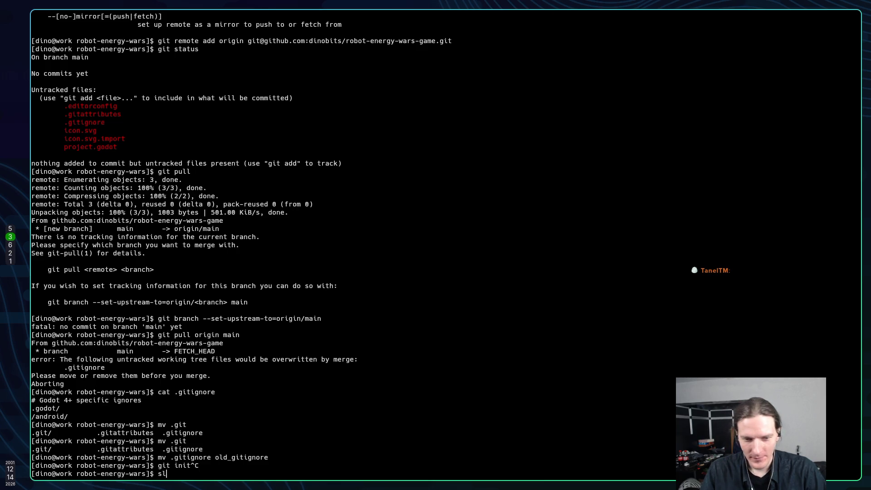
pyautogui.press('Return')
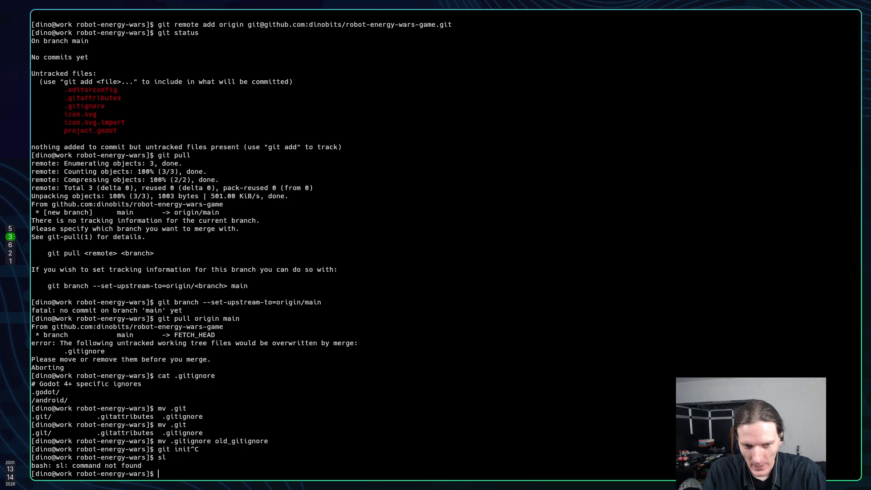
pyautogui.press('Up')
pyautogui.press('Up')
pyautogui.press('Up')
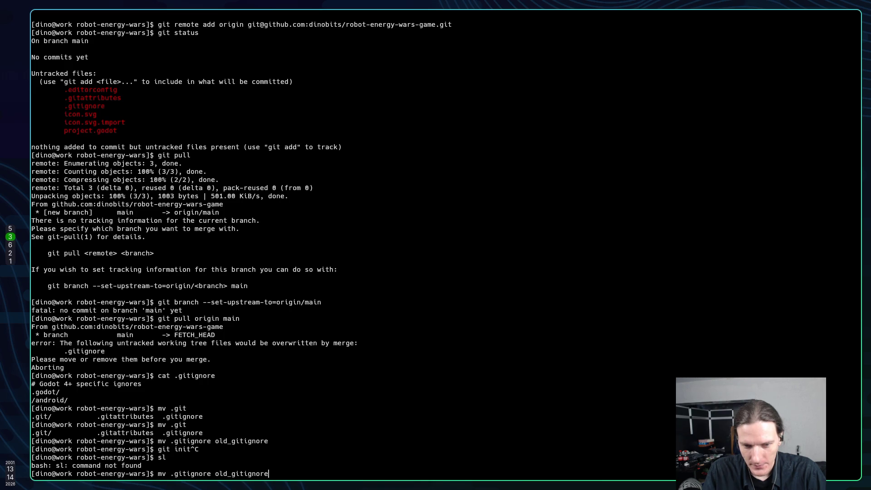
pyautogui.press('Up')
pyautogui.press('Return')
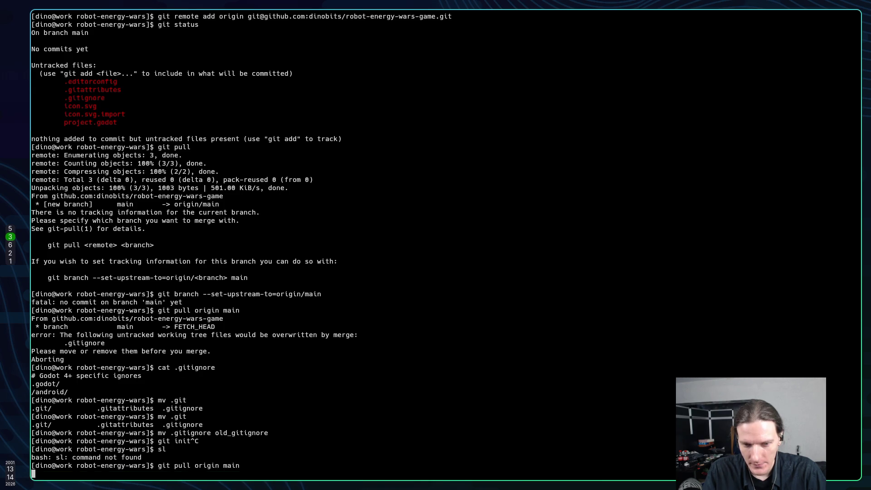
# Set local main to track origin/main and run git pull
pyautogui.press('Up')
pyautogui.press('Up')
pyautogui.press('Up')
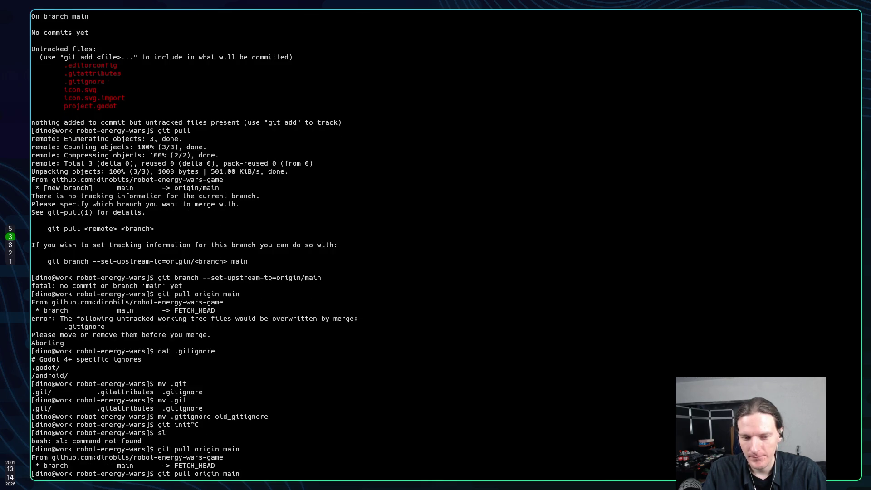
pyautogui.press('Up')
pyautogui.press('Up')
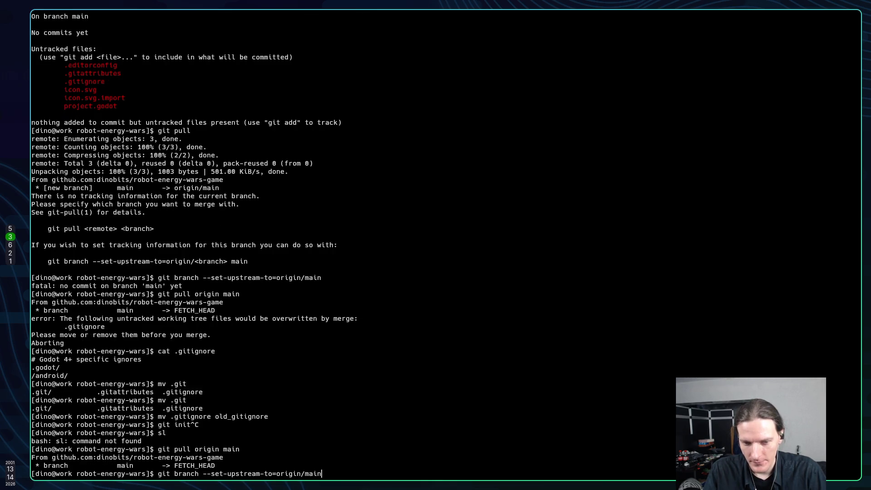
pyautogui.press('Return')
pyautogui.write('git pull')
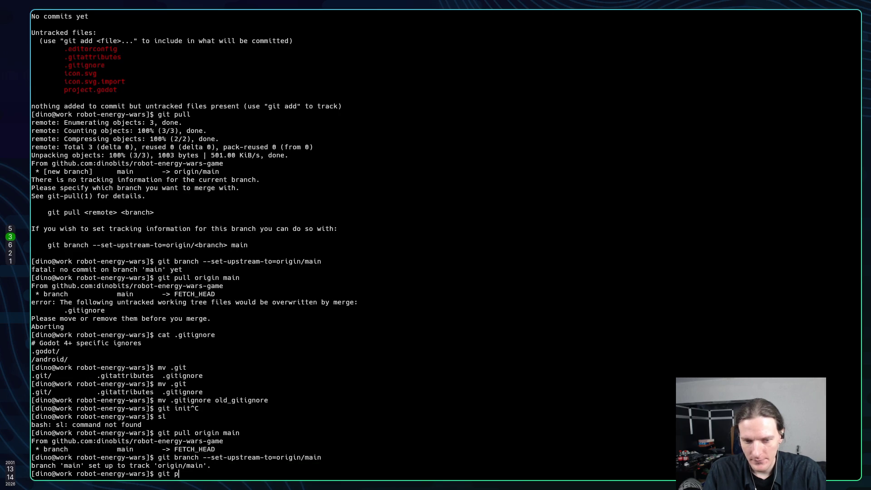
pyautogui.press('Return')
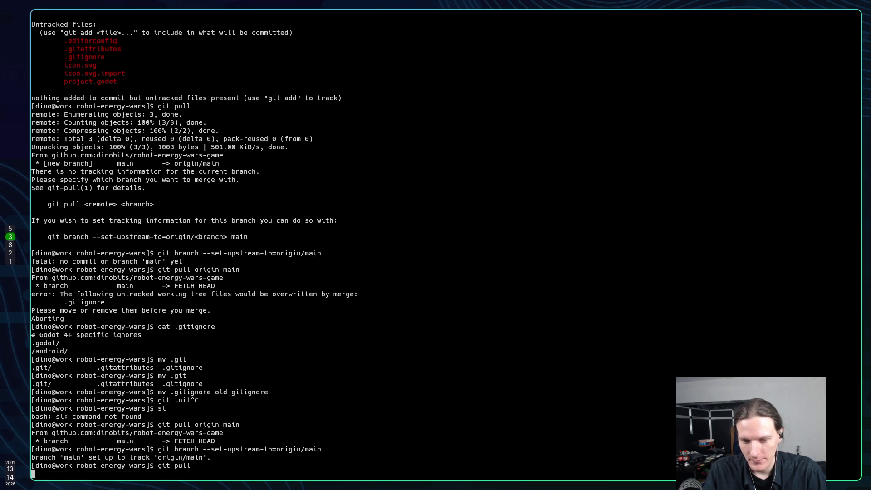
# Show the fetched .gitignore via a history search for cat .gitignore, then return to the browser
pyautogui.hotkey('ctrl', 'r')
pyautogui.write('can')
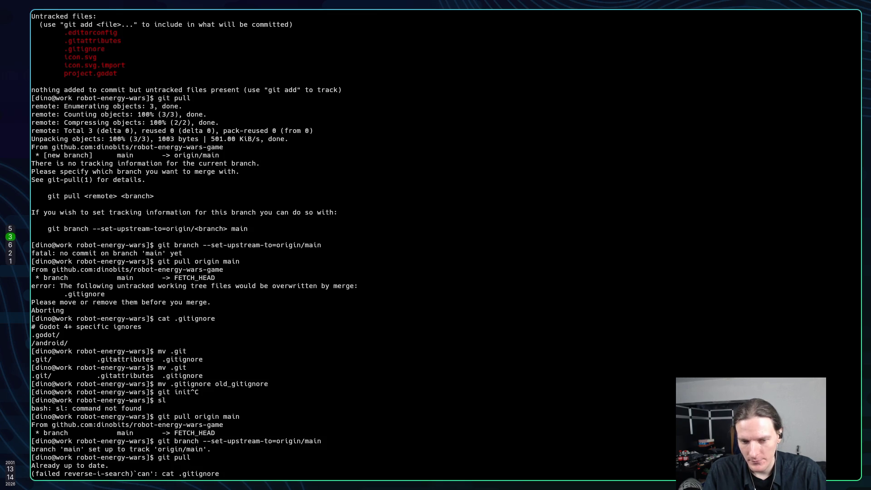
pyautogui.press('Return')
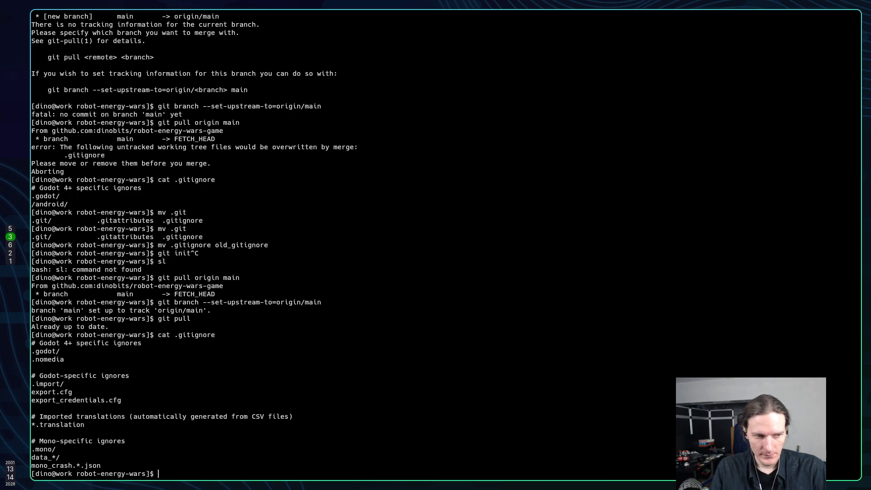
pyautogui.press('super+2')
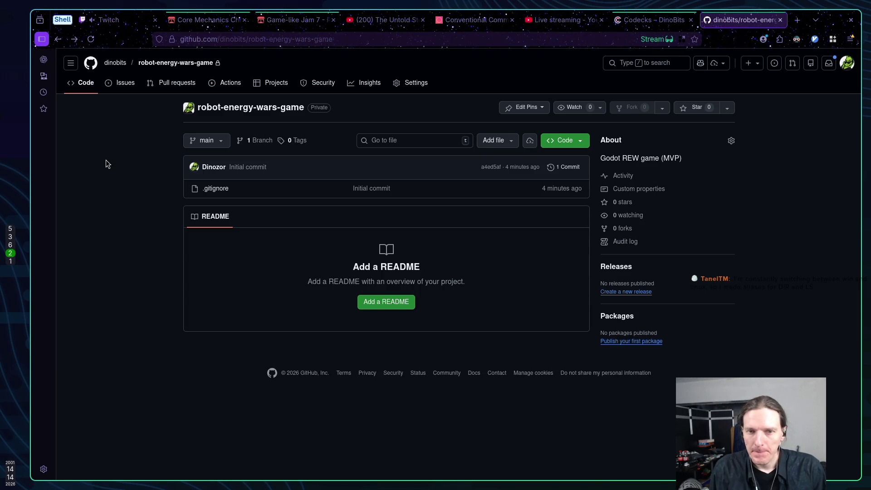
# Open the github.com/nvbn/thefuck link from Twitch chat in a new tab
pyautogui.click(127, 26)
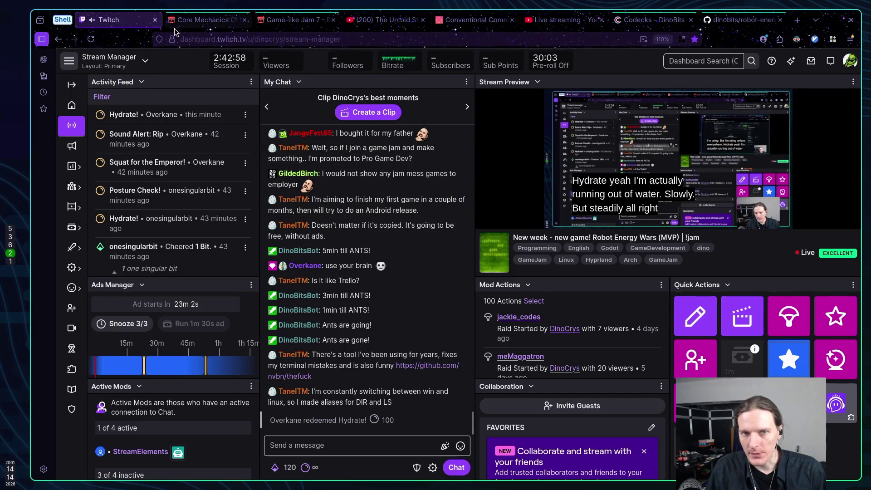
pyautogui.middleClick(427, 365)
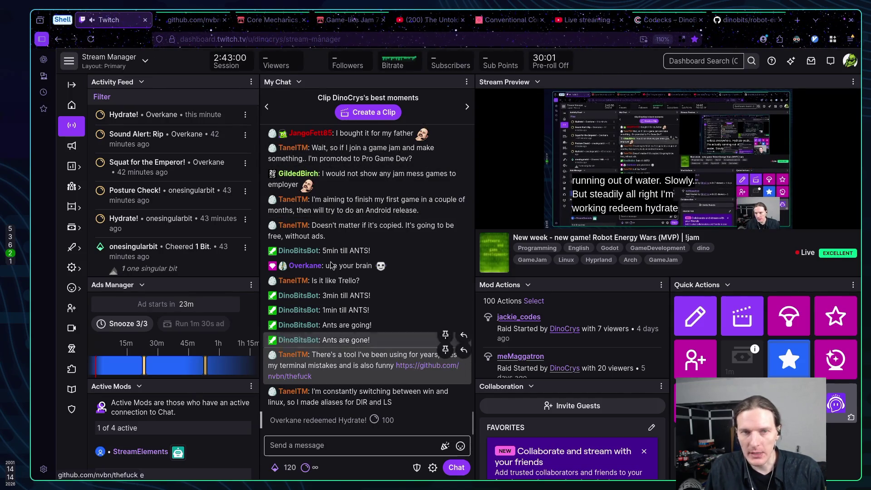
pyautogui.click(193, 20)
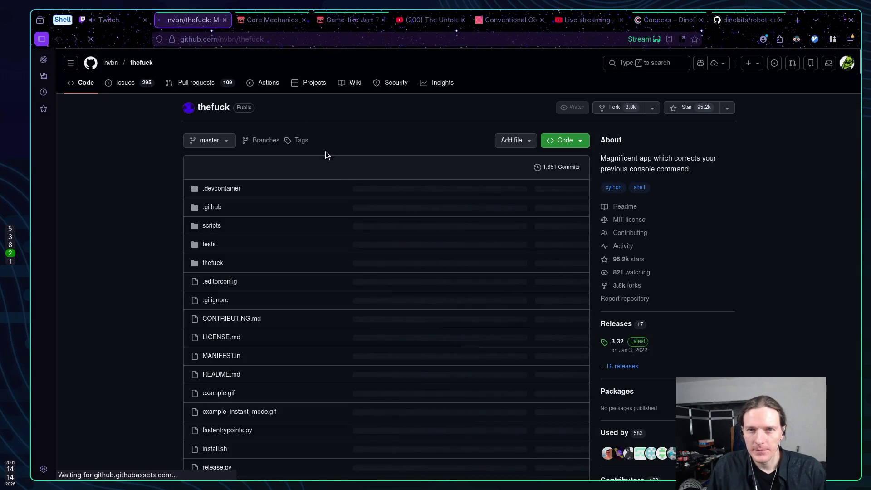
pyautogui.scroll(-10, 156, 206)
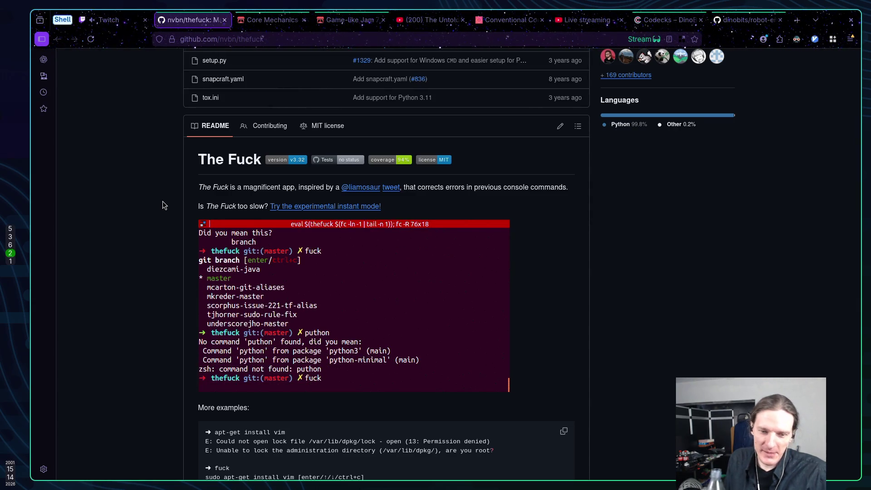
pyautogui.scroll(-2, 118, 214)
pyautogui.scroll(10, 168, 235)
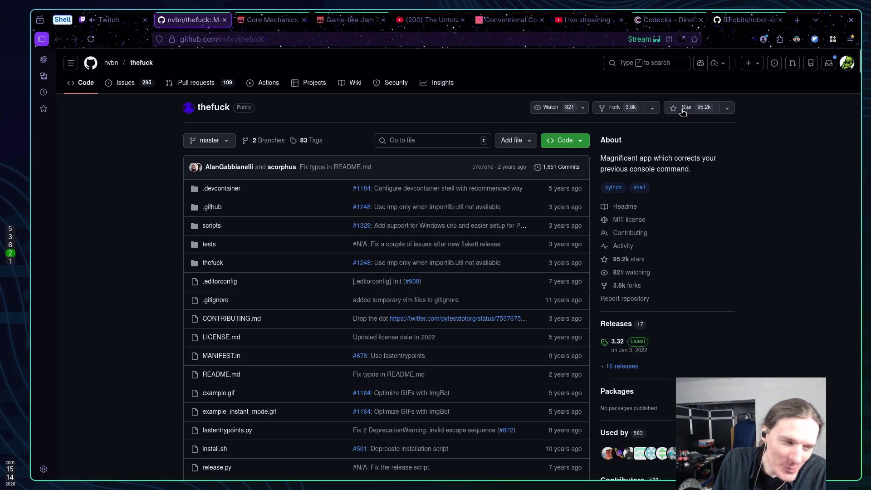
# Star the thefuck repository and add it to the Nix list, leaving vim unticked
pyautogui.click(682, 111)
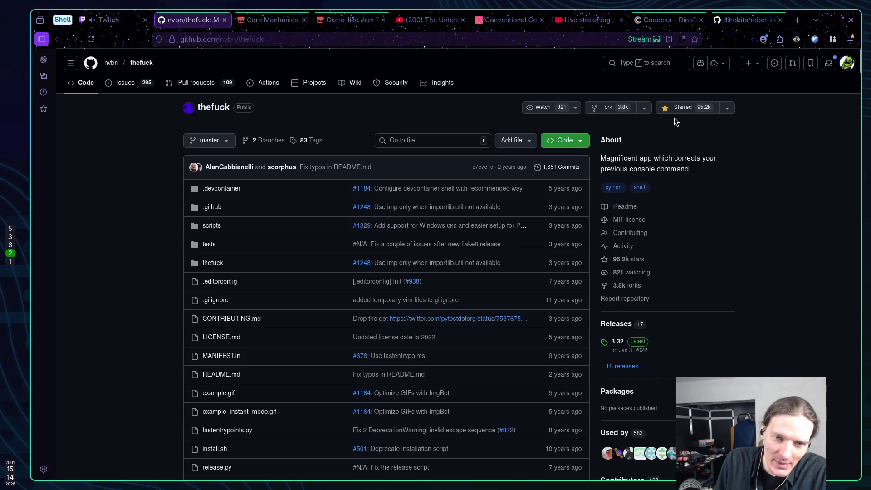
pyautogui.click(729, 108)
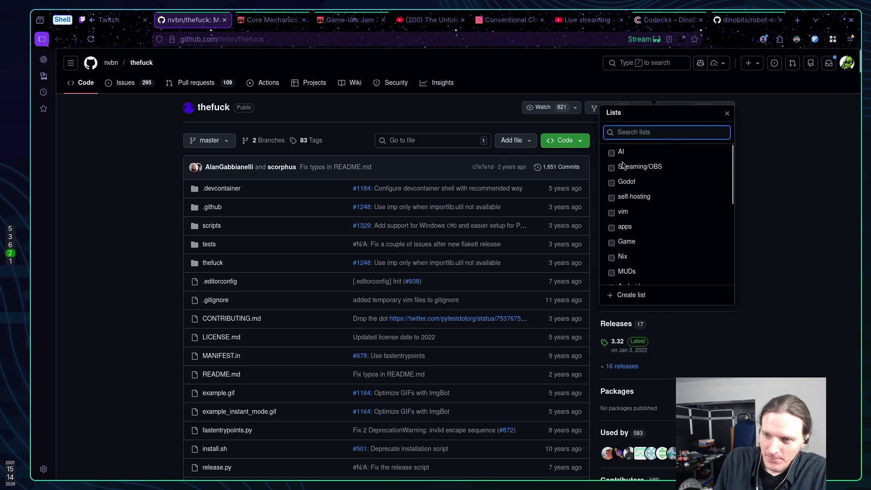
pyautogui.click(612, 215)
pyautogui.click(612, 214)
pyautogui.click(612, 258)
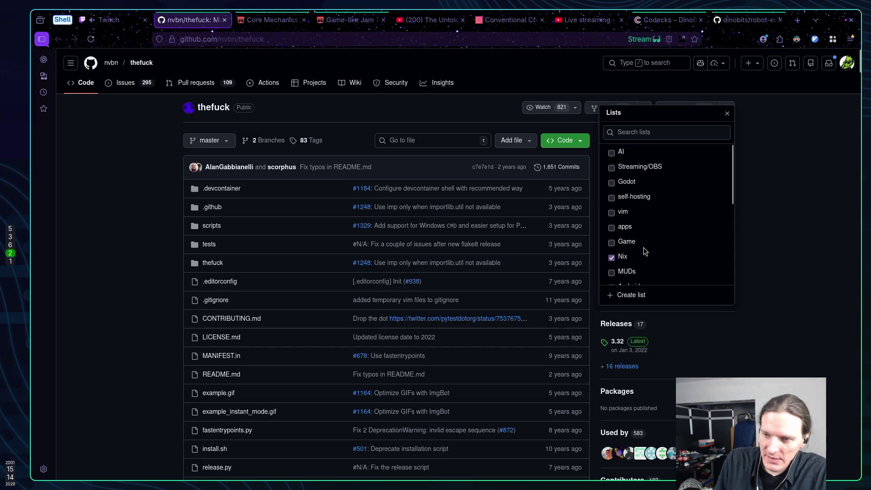
# Scroll through the thefuck repository page and close the star lists panel
pyautogui.scroll(-2, 640, 239)
pyautogui.scroll(-5, 657, 236)
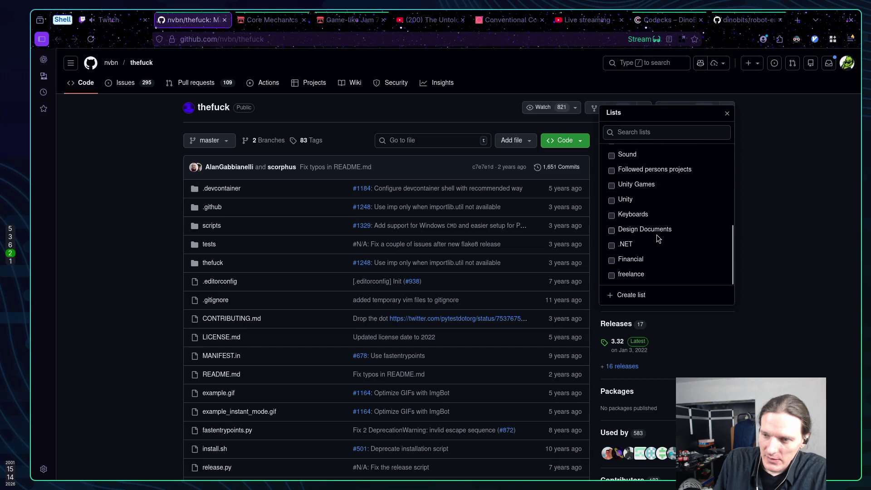
pyautogui.scroll(7, 657, 235)
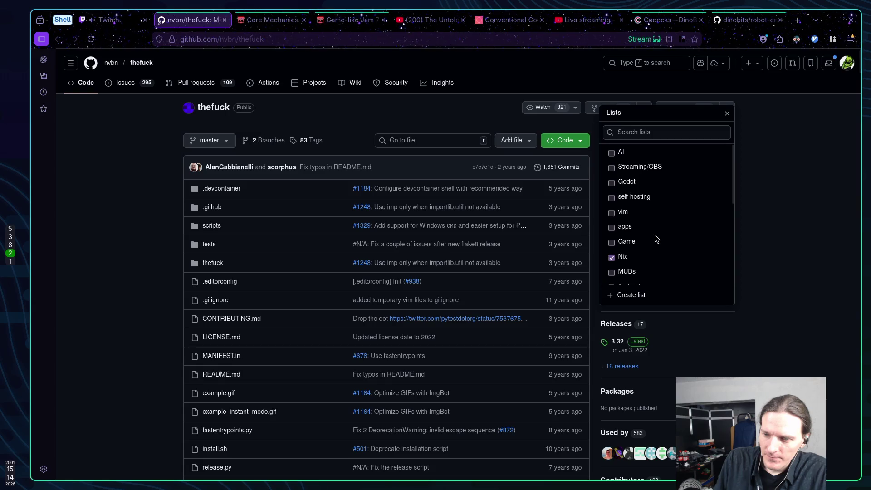
pyautogui.scroll(-5, 655, 235)
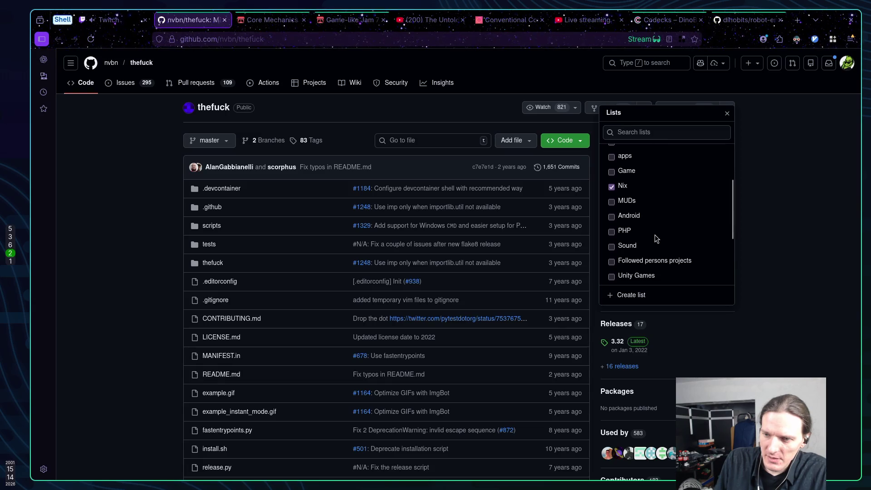
pyautogui.scroll(-1, 654, 235)
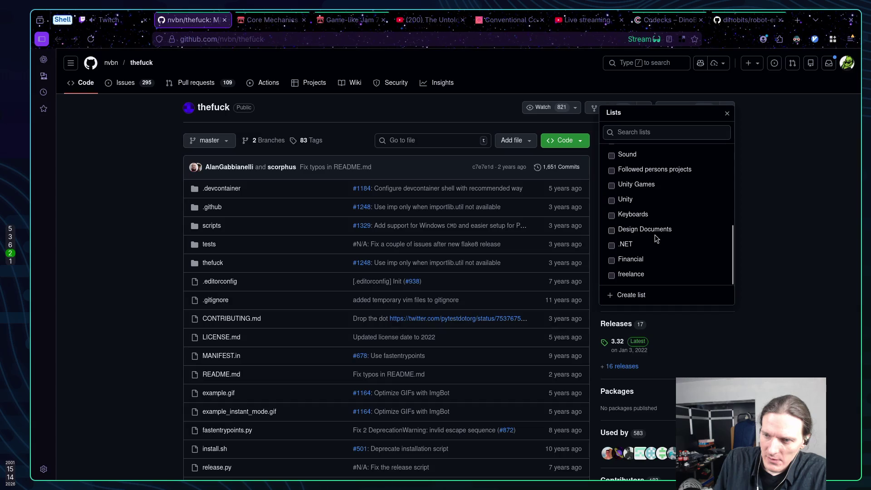
pyautogui.scroll(4, 652, 235)
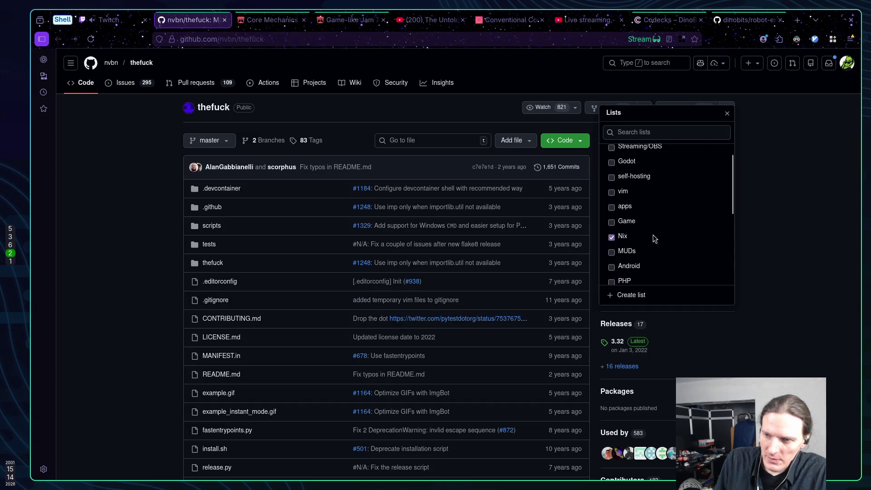
pyautogui.scroll(-3, 652, 235)
pyautogui.scroll(-2, 653, 235)
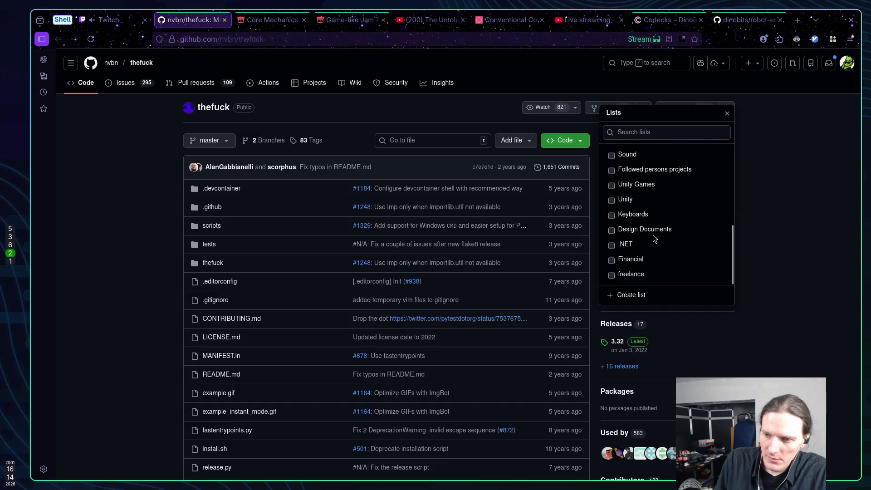
pyautogui.scroll(5, 708, 233)
pyautogui.scroll(-2, 698, 227)
pyautogui.click(804, 226)
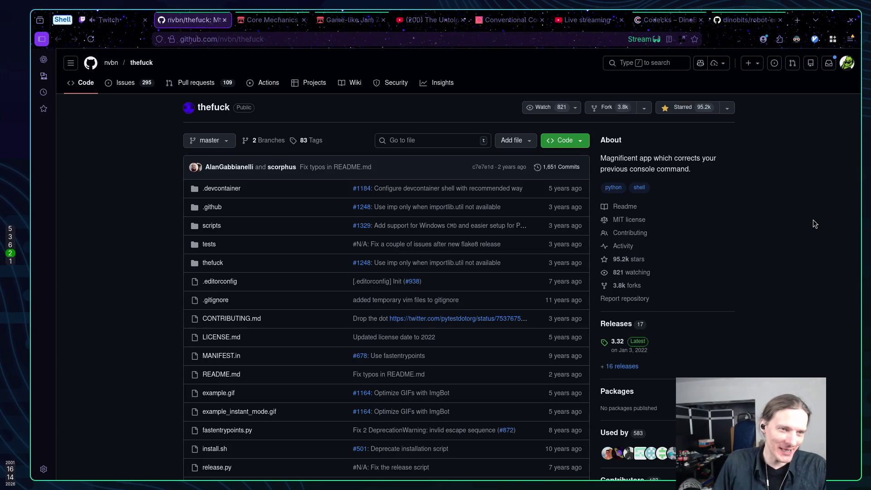
# Look over the robot-energy-wars-game repo page and the Twitch chat, then move to the Neovim workspace
pyautogui.click(732, 20)
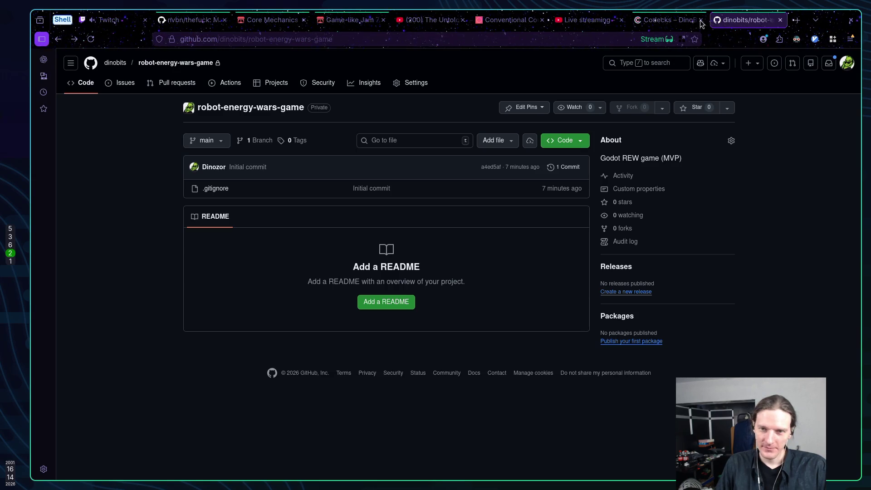
pyautogui.click(110, 22)
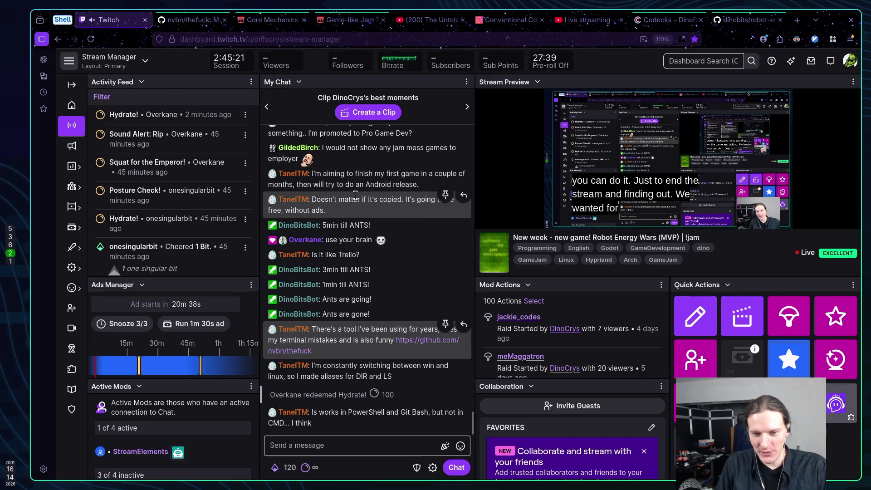
pyautogui.press('super+1')
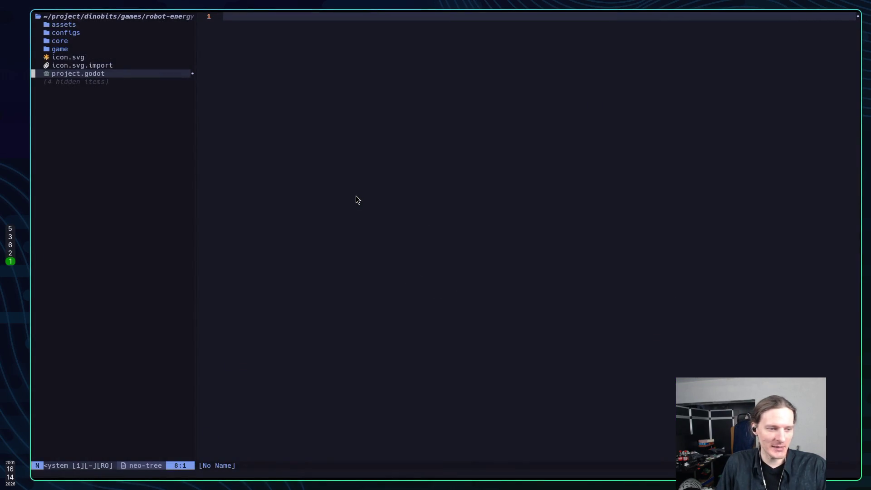
# Run git status in the terminal to list the repository's untracked files
pyautogui.press('super+3')
pyautogui.press('super+1')
pyautogui.press('super+3')
pyautogui.write('git')
pyautogui.press('BackSpace')
pyautogui.write('status')
pyautogui.press('Return')
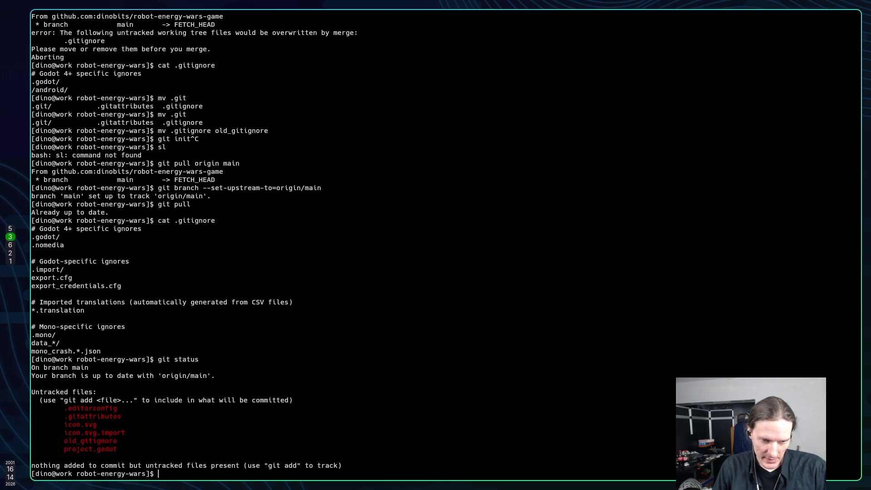
# Back in Neovim, reopen the neo-tree file tree with hidden files like .gitignore shown
pyautogui.press('super+1')
pyautogui.press('q')
pyautogui.press('space')
pyautogui.press('e')
pyautogui.press('j')
pyautogui.press('j')
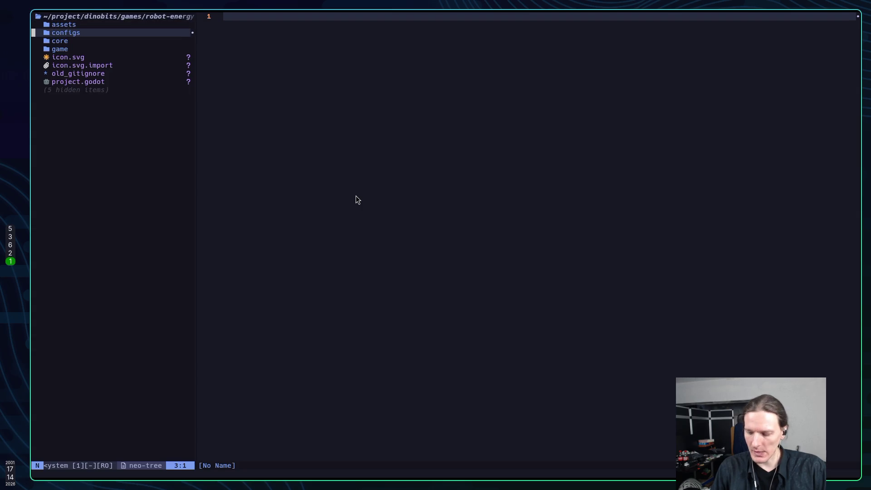
pyautogui.press('H')
pyautogui.press('j')
pyautogui.press('j')
pyautogui.press('j')
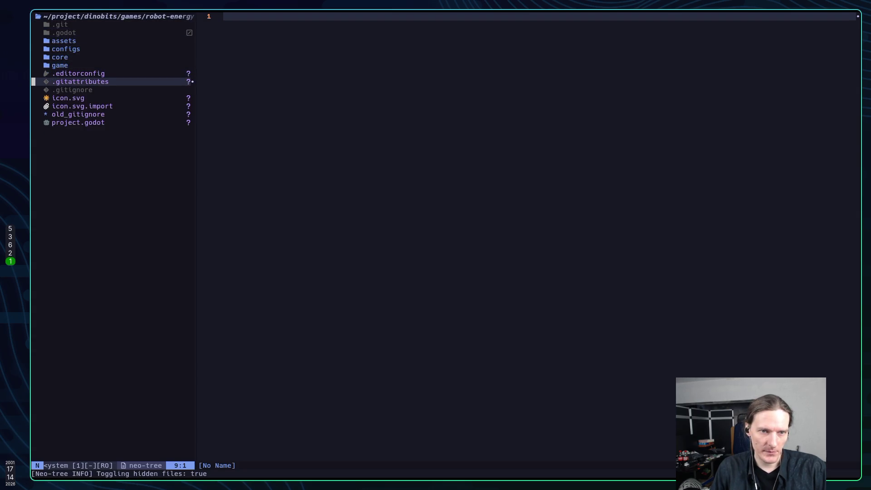
# Open old_gitignore, with .gitignore in a split below it
pyautogui.press('j')
pyautogui.press('j')
pyautogui.press('j')
pyautogui.press('Return')
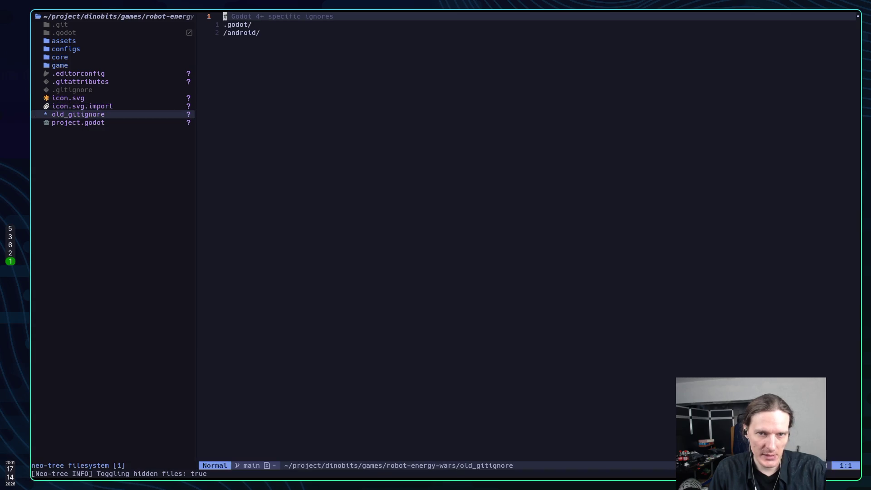
pyautogui.press('j')
pyautogui.hotkey('ctrl', 'h')
pyautogui.press('k')
pyautogui.press('k')
pyautogui.press('k')
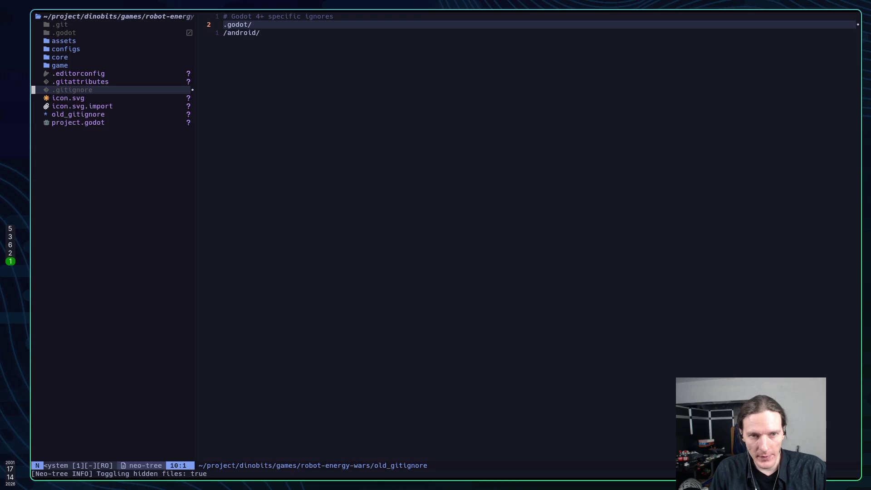
pyautogui.hotkey('shift', 'v')
pyautogui.press('Escape')
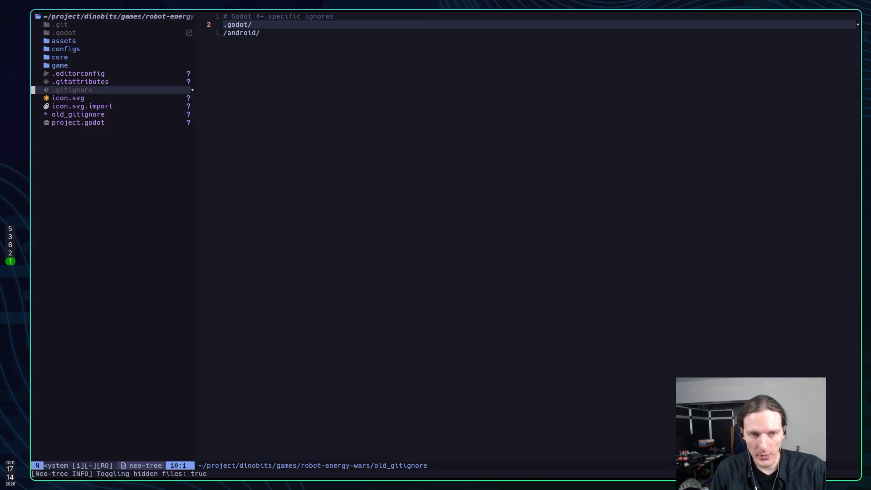
pyautogui.press('?')
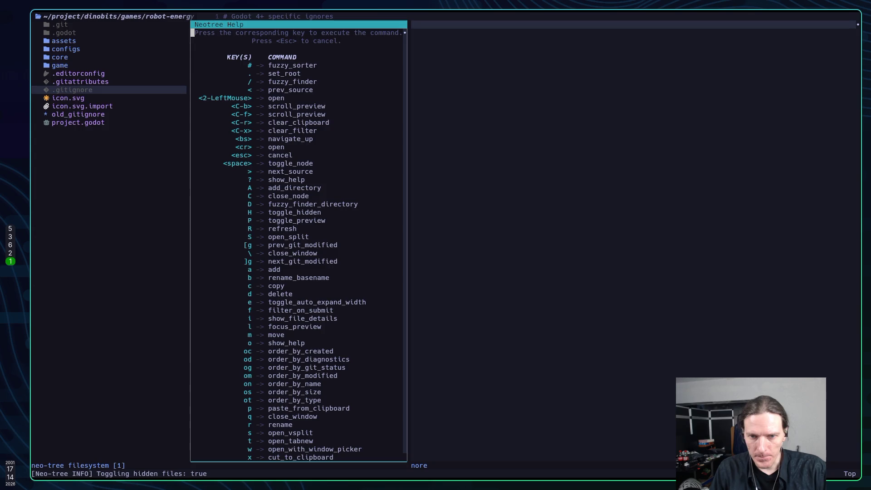
pyautogui.press('S')
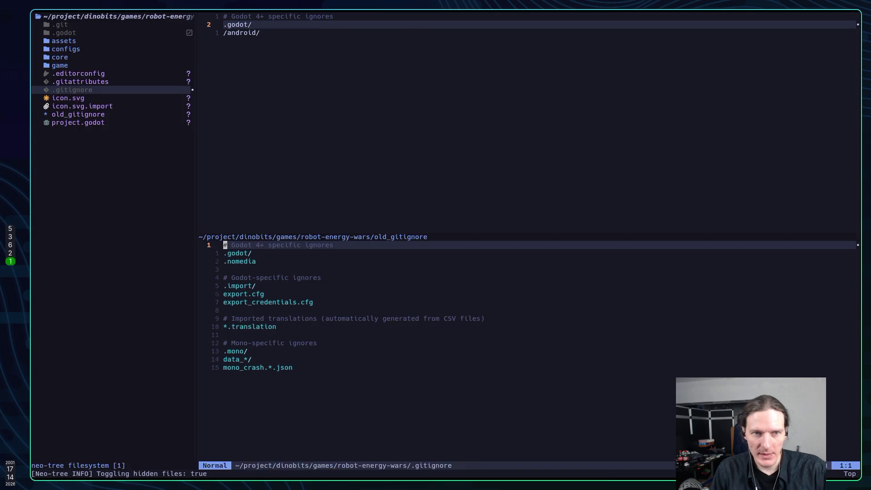
pyautogui.press('j')
pyautogui.press('k')
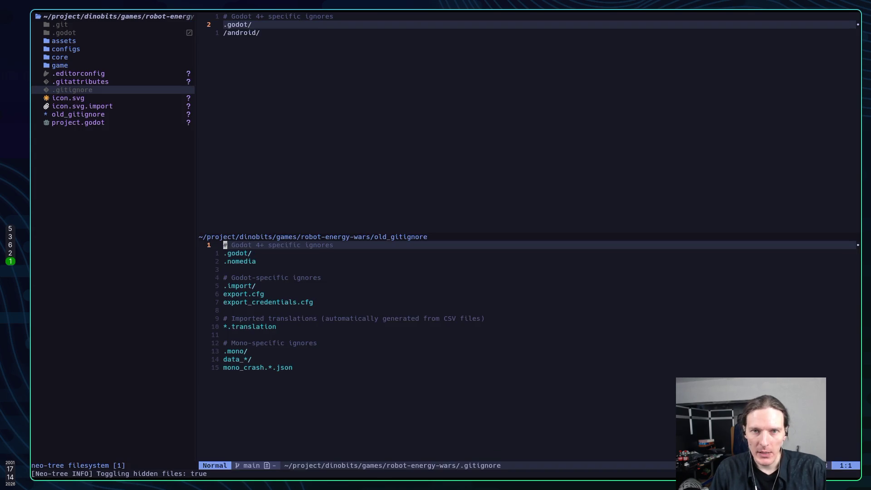
# Cut the /android/ line from old_gitignore, paste it below .nomedia in .gitignore, and save
pyautogui.hotkey('ctrl', 'k')
pyautogui.press('j')
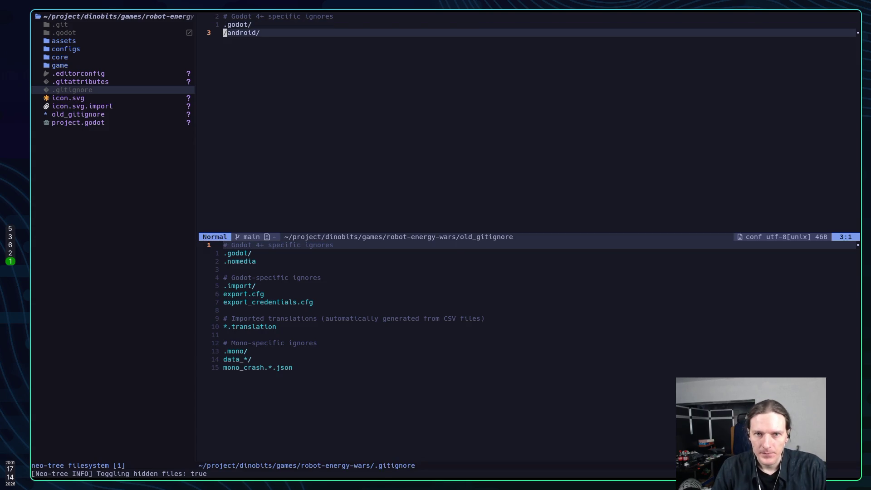
pyautogui.press('d')
pyautogui.press('d')
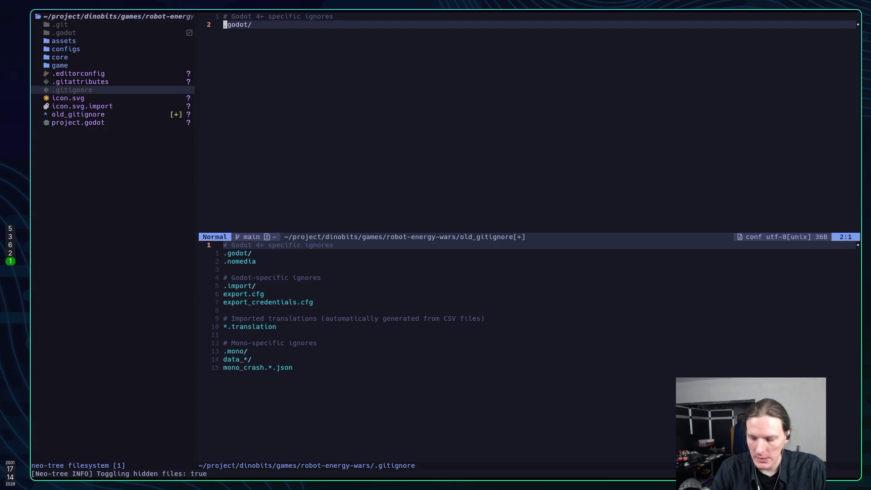
pyautogui.hotkey('ctrl', 'j')
pyautogui.press('j')
pyautogui.press('j')
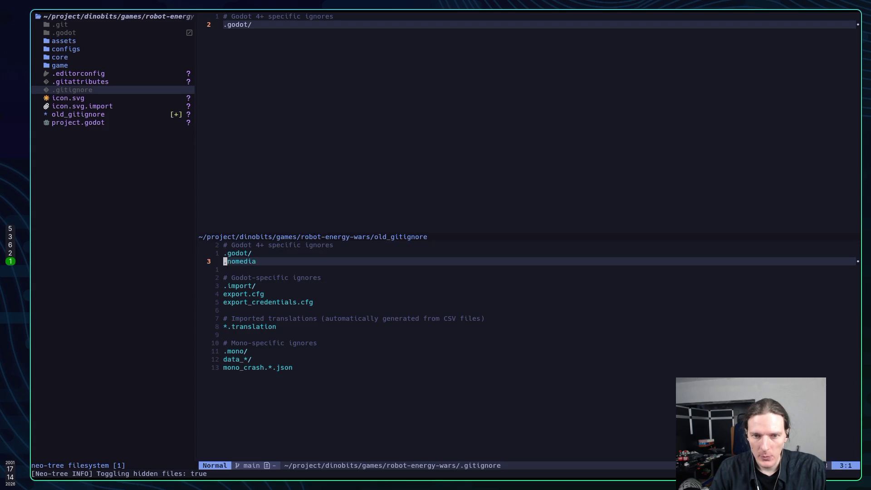
pyautogui.press('p')
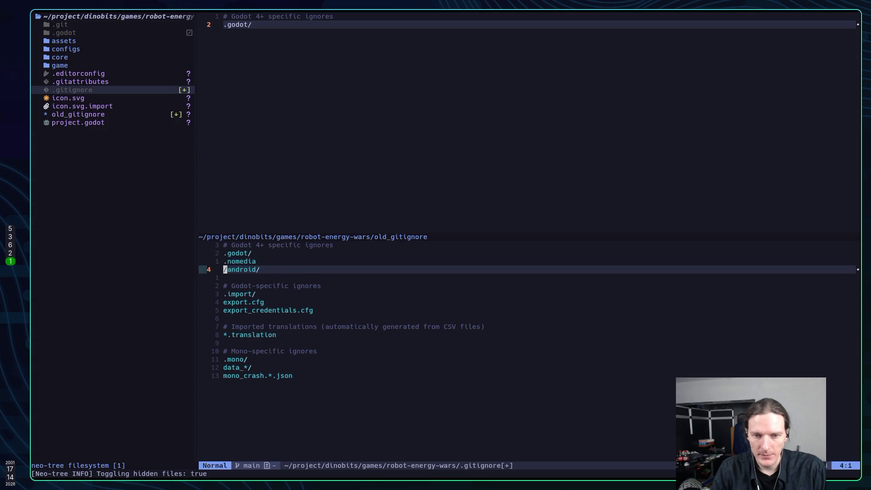
pyautogui.write(':w')
pyautogui.press('Return')
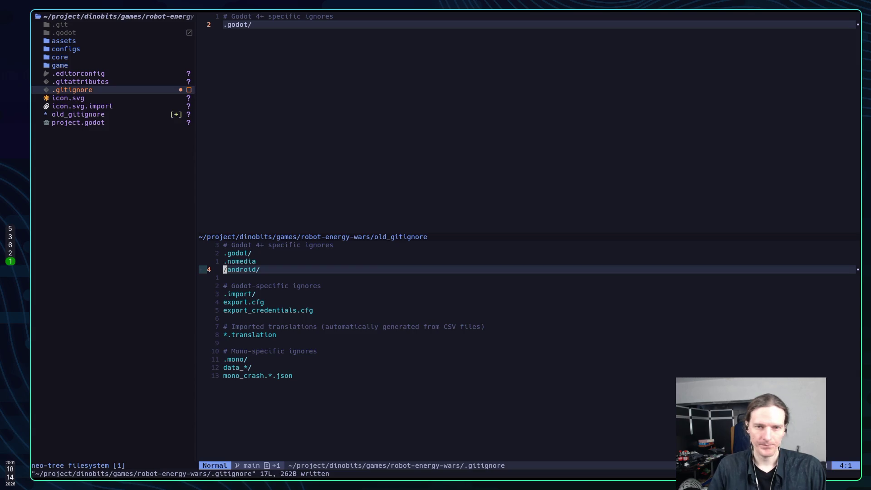
# Close the old_gitignore split and delete old_gitignore from the project tree
pyautogui.press('j')
pyautogui.press('k')
pyautogui.press('k')
pyautogui.press('j')
pyautogui.press('j')
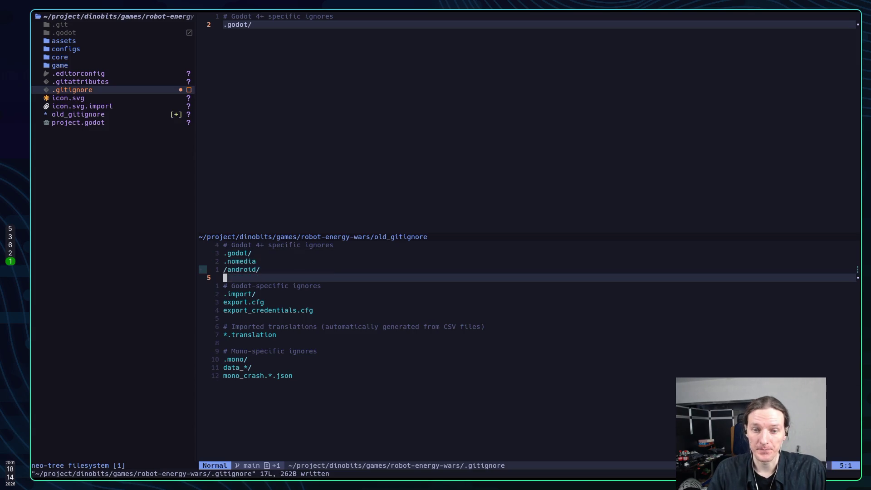
pyautogui.write(':q')
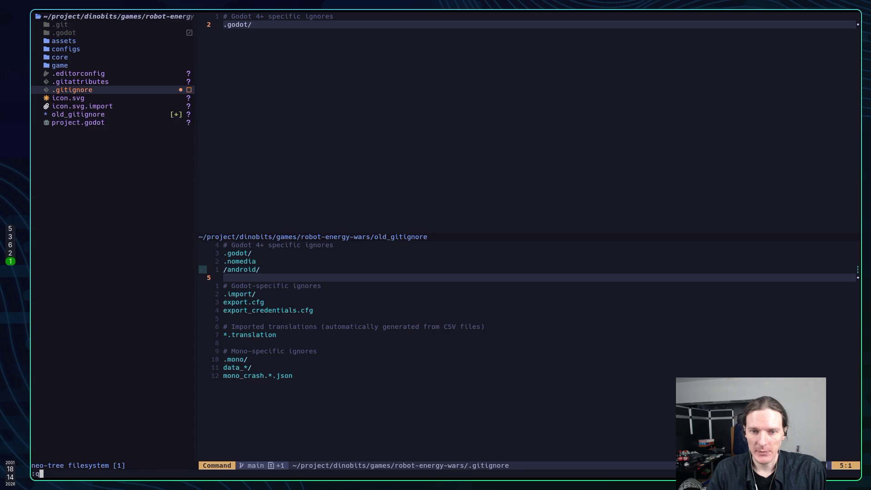
pyautogui.press('Return')
pyautogui.hotkey('ctrl', 'h')
pyautogui.press('k')
pyautogui.press('k')
pyautogui.press('j')
pyautogui.press('j')
pyautogui.press('j')
pyautogui.press('j')
pyautogui.press('j')
pyautogui.press('x')
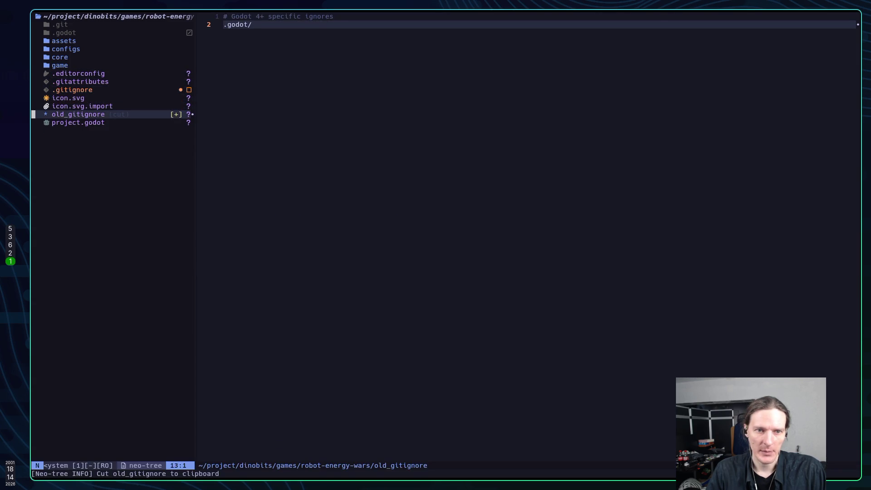
pyautogui.write('dy')
pyautogui.press('Return')
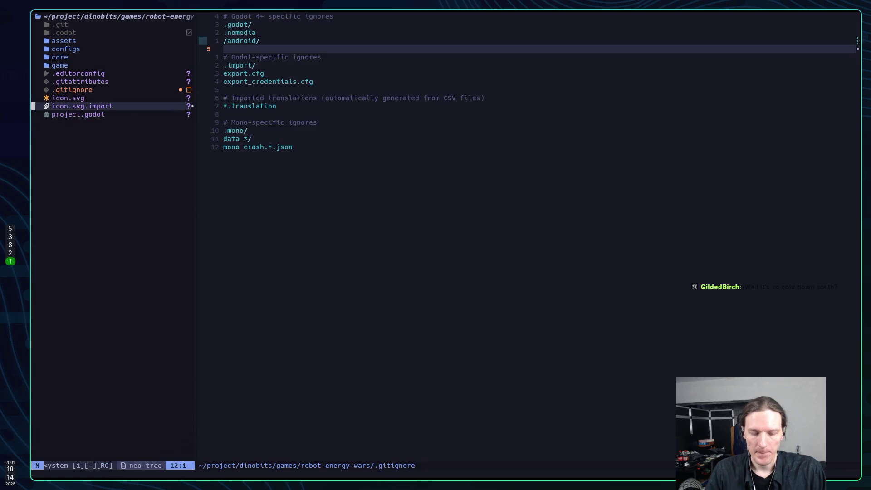
pyautogui.press('q')
# Stage all project files, including the merged .gitignore, in lazygit
pyautogui.press('j')
pyautogui.press('k')
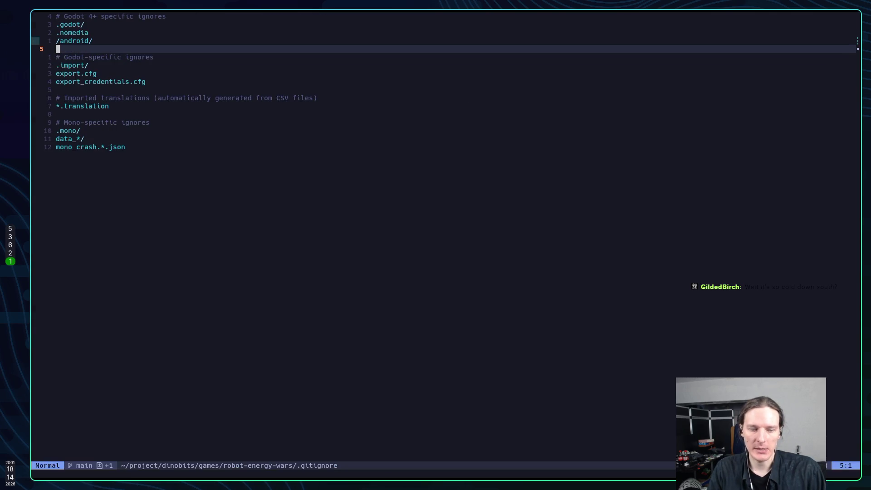
pyautogui.press('space')
pyautogui.press('g')
pyautogui.press('g')
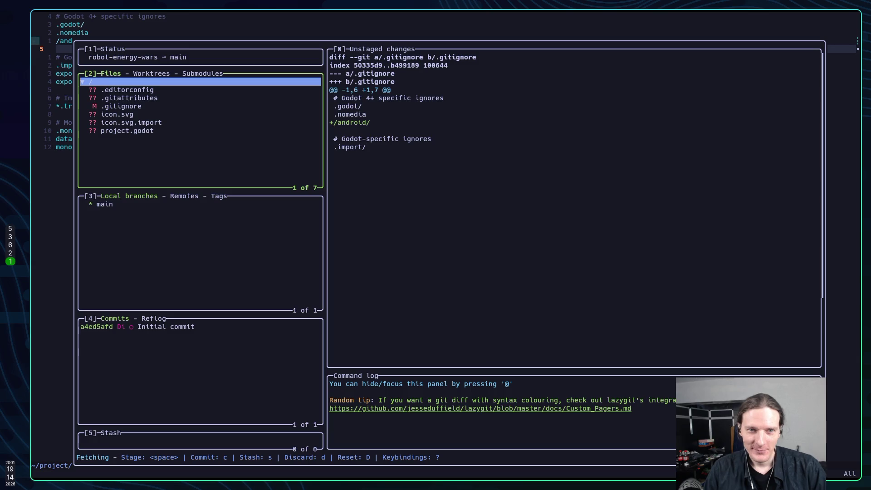
pyautogui.press('space')
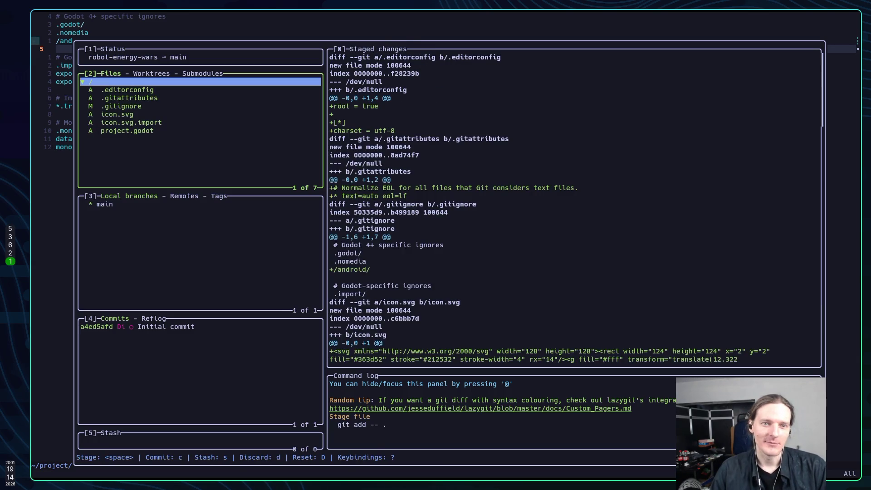